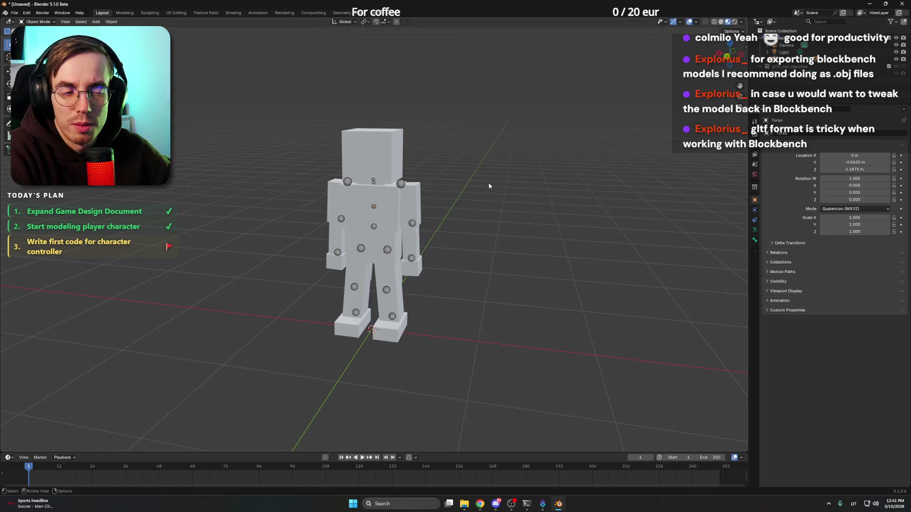
Look over the character from several angles, briefly selecting and deselecting everything
{"action": "right_click", "coordinate": [471, 171]}
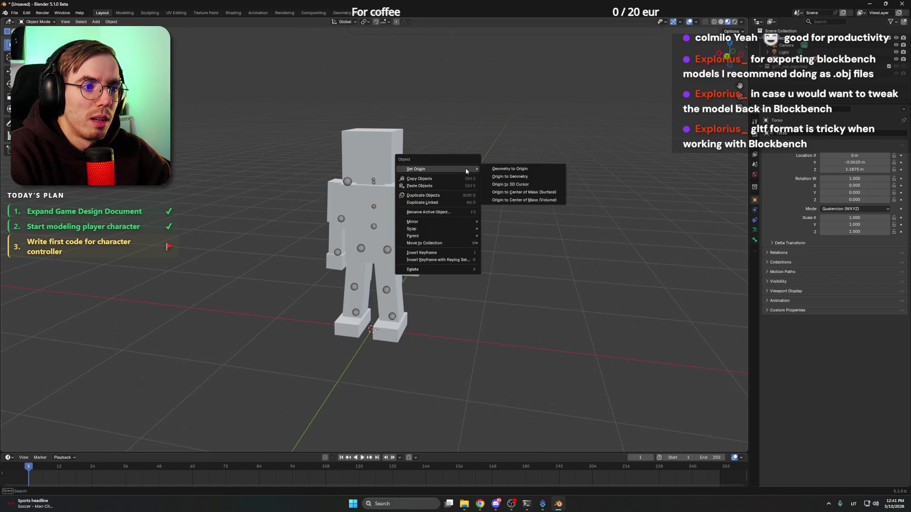
{"action": "left_click_drag", "start_coordinate": [444, 147], "coordinate": [462, 155]}
{"action": "mouse_move", "coordinate": [474, 147]}
{"action": "left_mouse_down"}
{"action": "mouse_move", "coordinate": [453, 145]}
{"action": "mouse_move", "coordinate": [545, 157]}
{"action": "mouse_move", "coordinate": [433, 159]}
{"action": "left_mouse_up"}
{"action": "scroll", "coordinate": [554, 151], "scroll_direction": "up", "scroll_amount": 3}
{"action": "key", "text": "a"}
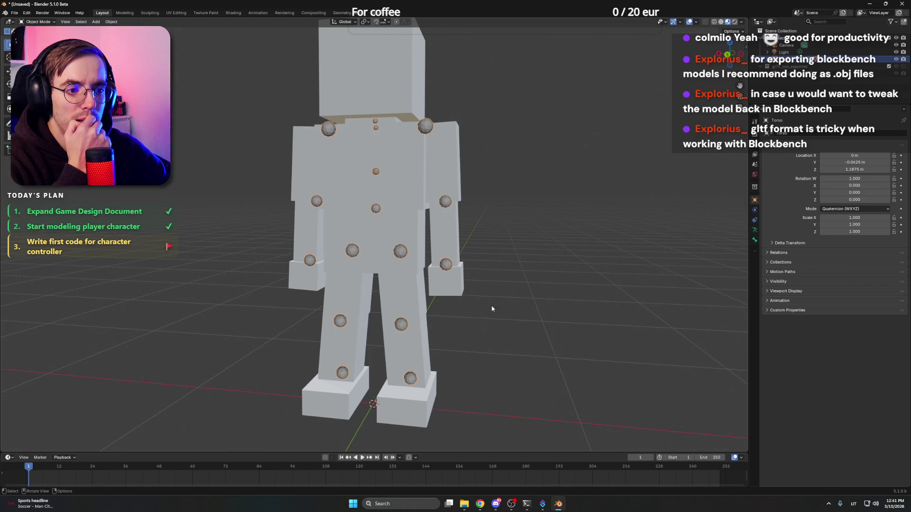
{"action": "key", "text": "alt+a"}
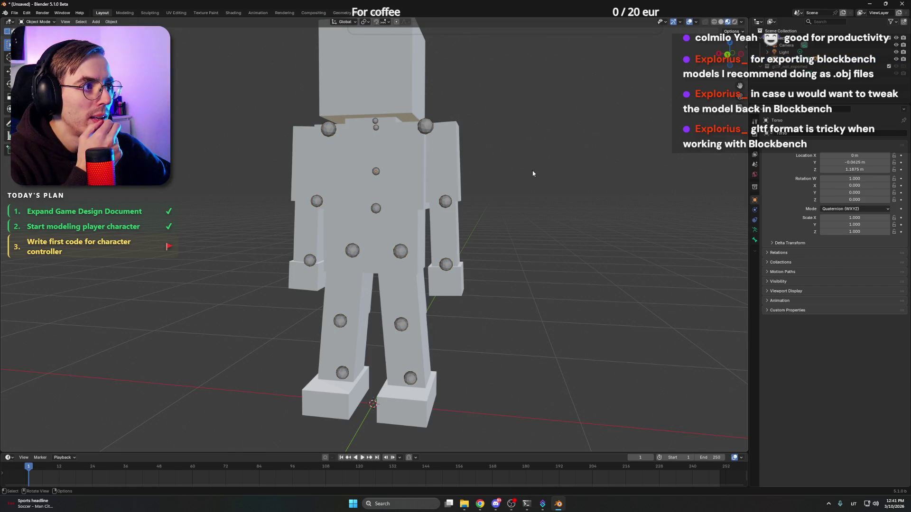
{"action": "scroll", "coordinate": [533, 174], "scroll_direction": "down", "scroll_amount": 5}
{"action": "mouse_move", "coordinate": [506, 178]}
{"action": "left_mouse_down"}
{"action": "mouse_move", "coordinate": [476, 172]}
{"action": "mouse_move", "coordinate": [527, 169]}
{"action": "mouse_move", "coordinate": [532, 177]}
{"action": "mouse_move", "coordinate": [451, 170]}
{"action": "mouse_move", "coordinate": [502, 169]}
{"action": "mouse_move", "coordinate": [483, 189]}
{"action": "mouse_move", "coordinate": [489, 201]}
{"action": "mouse_move", "coordinate": [451, 209]}
{"action": "left_mouse_up"}
{"action": "scroll", "coordinate": [495, 182], "scroll_direction": "up", "scroll_amount": 2}
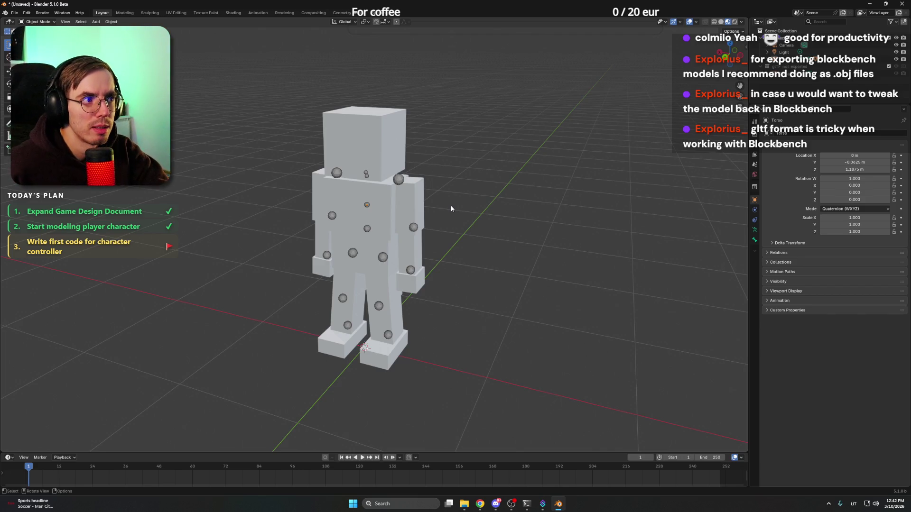
Select the character mesh and toggle Edit Mode in and out to inspect its geometry
{"action": "left_click", "coordinate": [421, 207]}
{"action": "mouse_move", "coordinate": [432, 192]}
{"action": "left_mouse_down"}
{"action": "mouse_move", "coordinate": [467, 172]}
{"action": "mouse_move", "coordinate": [435, 197]}
{"action": "mouse_move", "coordinate": [348, 185]}
{"action": "mouse_move", "coordinate": [458, 199]}
{"action": "mouse_move", "coordinate": [384, 172]}
{"action": "mouse_move", "coordinate": [437, 179]}
{"action": "mouse_move", "coordinate": [418, 200]}
{"action": "mouse_move", "coordinate": [475, 195]}
{"action": "mouse_move", "coordinate": [486, 172]}
{"action": "mouse_move", "coordinate": [591, 165]}
{"action": "mouse_move", "coordinate": [426, 167]}
{"action": "left_mouse_up"}
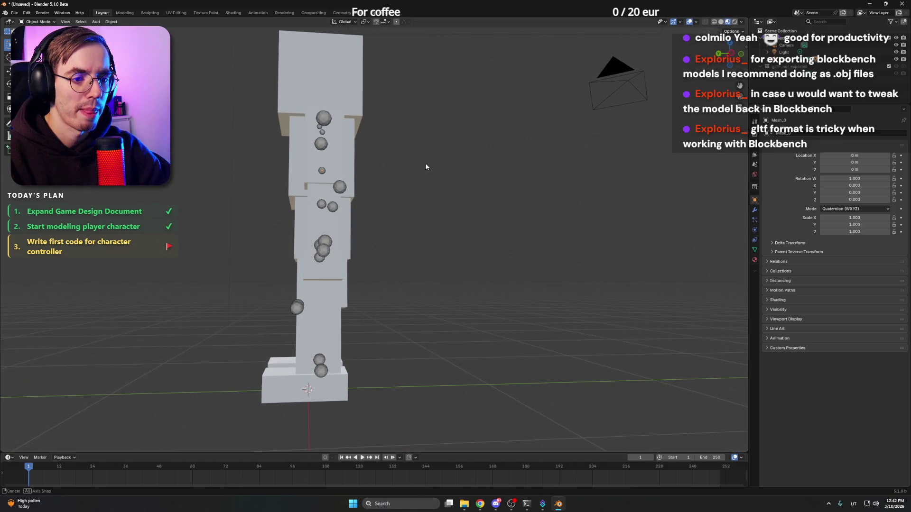
{"action": "left_click", "coordinate": [330, 295]}
{"action": "left_click_drag", "start_coordinate": [420, 241], "coordinate": [438, 245]}
{"action": "key", "text": "Tab"}
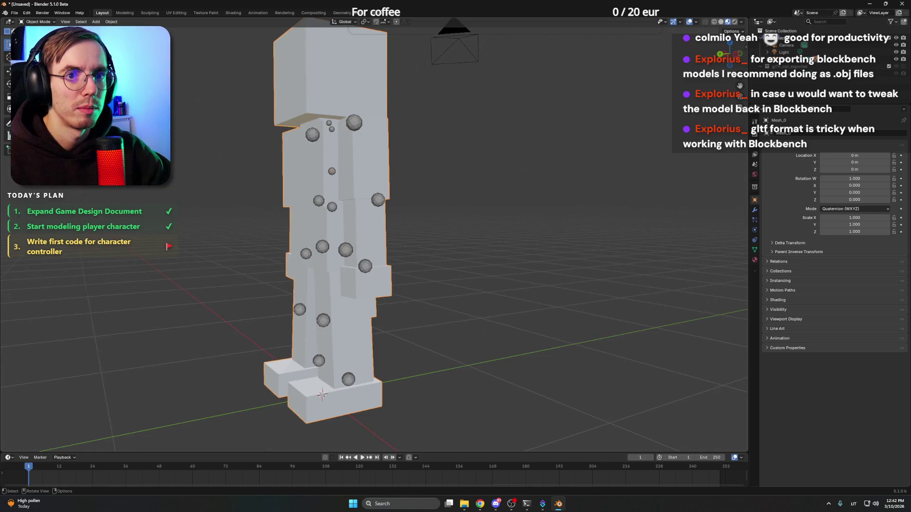
{"action": "key", "text": "Tab"}
{"action": "left_click_drag", "start_coordinate": [400, 128], "coordinate": [600, 146]}
{"action": "key", "text": "Tab"}
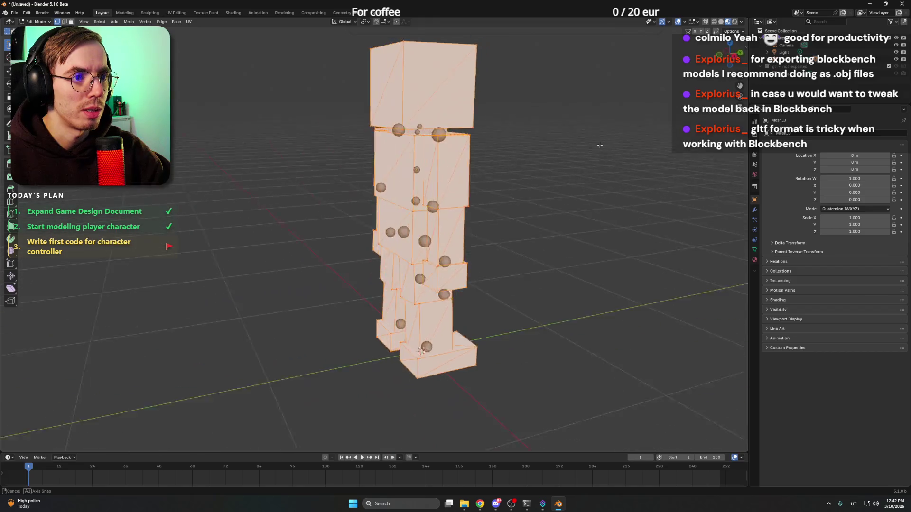
{"action": "key", "text": "Tab"}
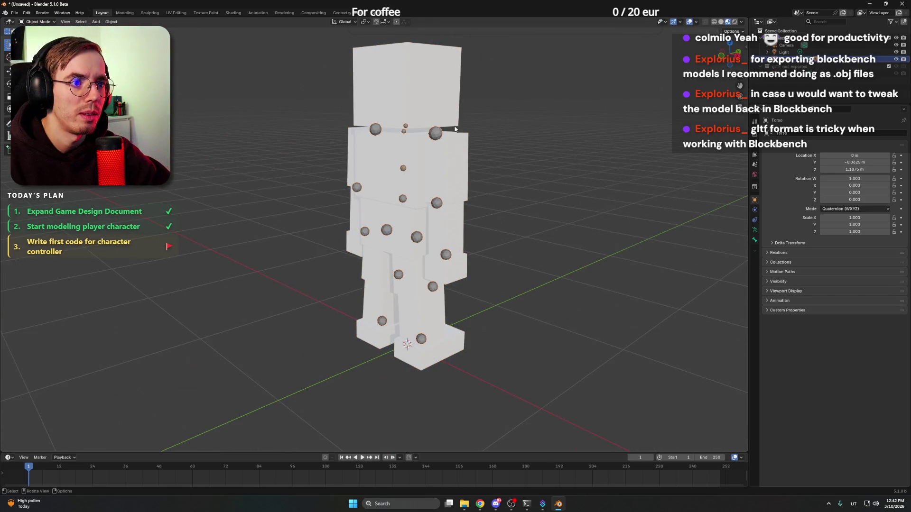
{"action": "mouse_move", "coordinate": [439, 113]}
{"action": "left_mouse_down"}
{"action": "mouse_move", "coordinate": [571, 116]}
{"action": "mouse_move", "coordinate": [469, 114]}
{"action": "left_mouse_up"}
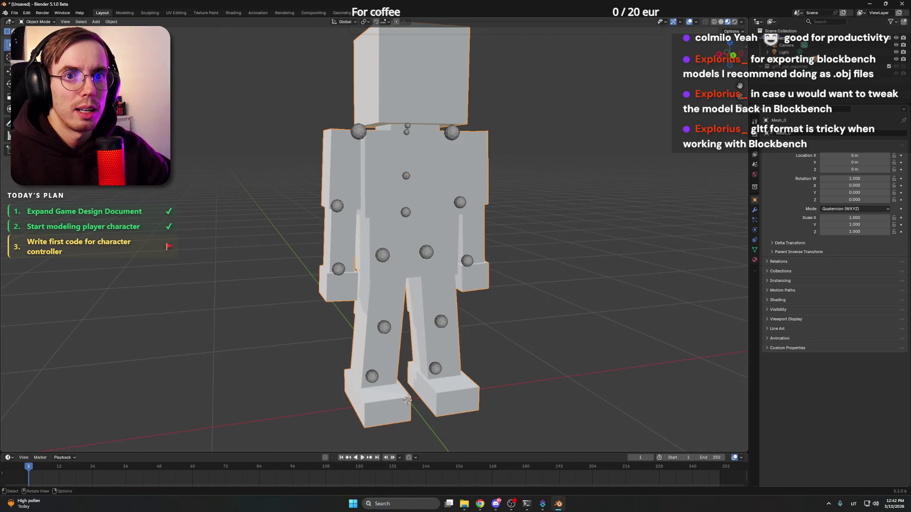
Put the Torso armature into Pose Mode and test-rotate the right leg bone in side view
{"action": "left_click", "coordinate": [409, 113]}
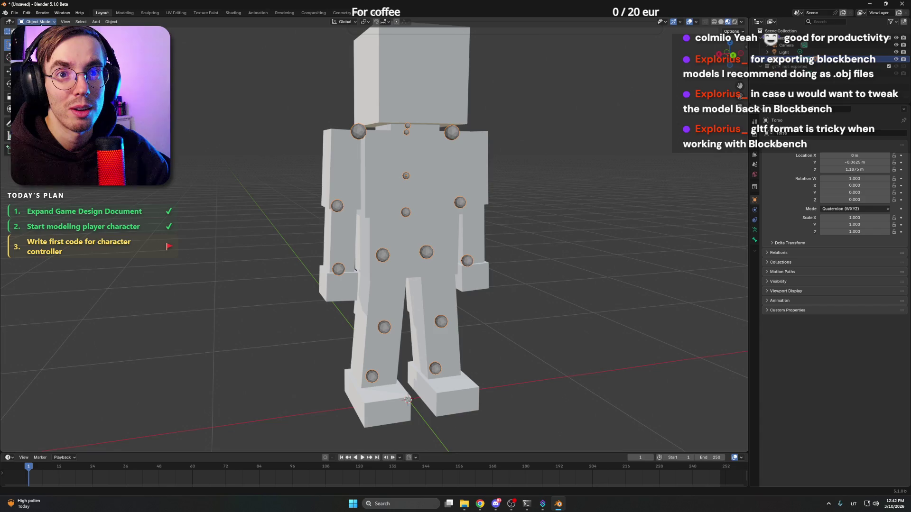
{"action": "key", "text": "ctrl+Tab"}
{"action": "mouse_move", "coordinate": [546, 216]}
{"action": "left_mouse_down"}
{"action": "mouse_move", "coordinate": [494, 219]}
{"action": "mouse_move", "coordinate": [427, 246]}
{"action": "left_mouse_up"}
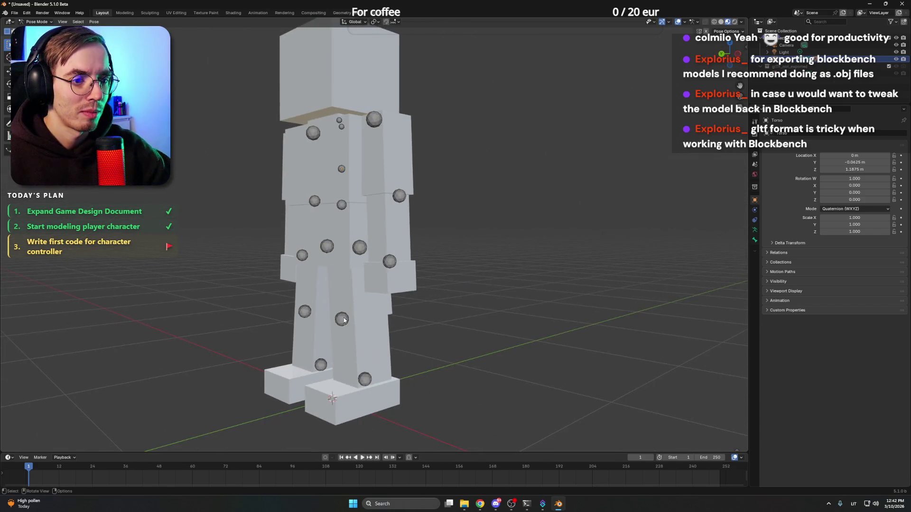
{"action": "left_click", "coordinate": [342, 319], "text": "shift"}
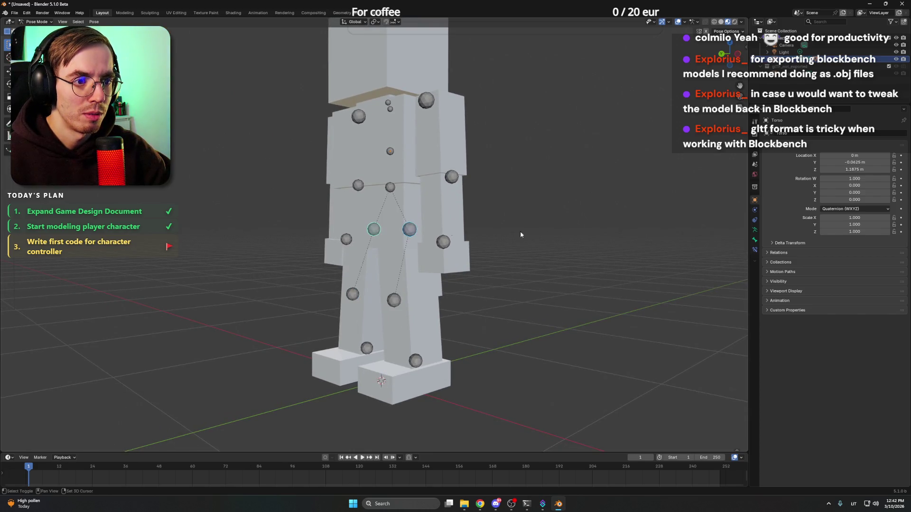
{"action": "key", "text": "KP_3"}
{"action": "left_click_drag", "start_coordinate": [434, 215], "coordinate": [469, 218]}
{"action": "key", "text": "r"}
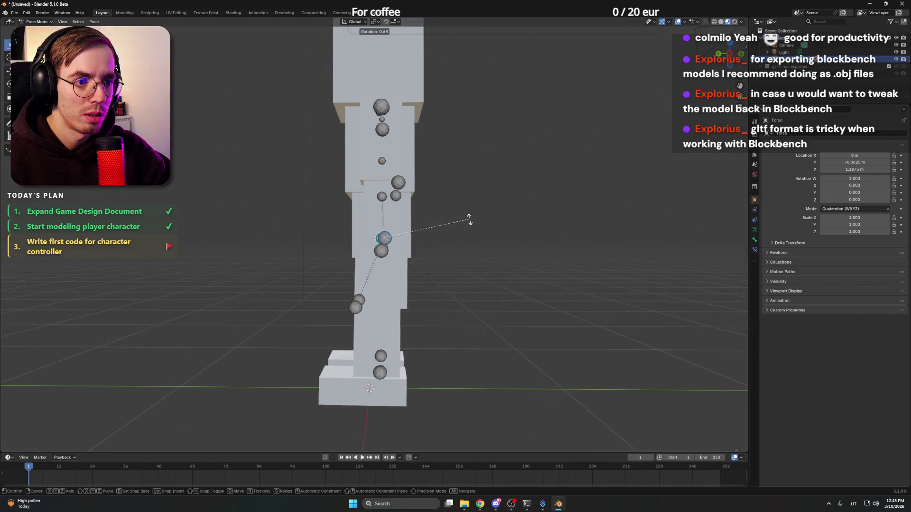
{"action": "key", "text": "Escape"}
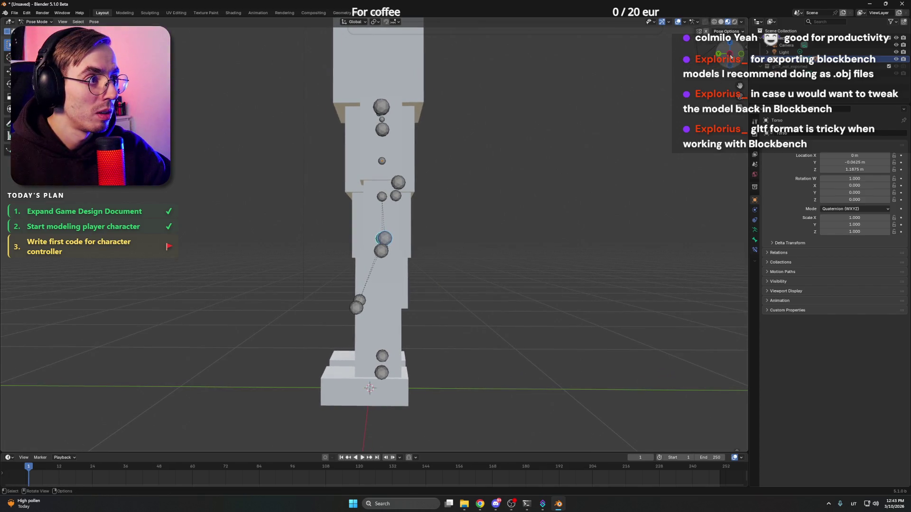
{"action": "left_click", "coordinate": [731, 57]}
{"action": "key", "text": "r"}
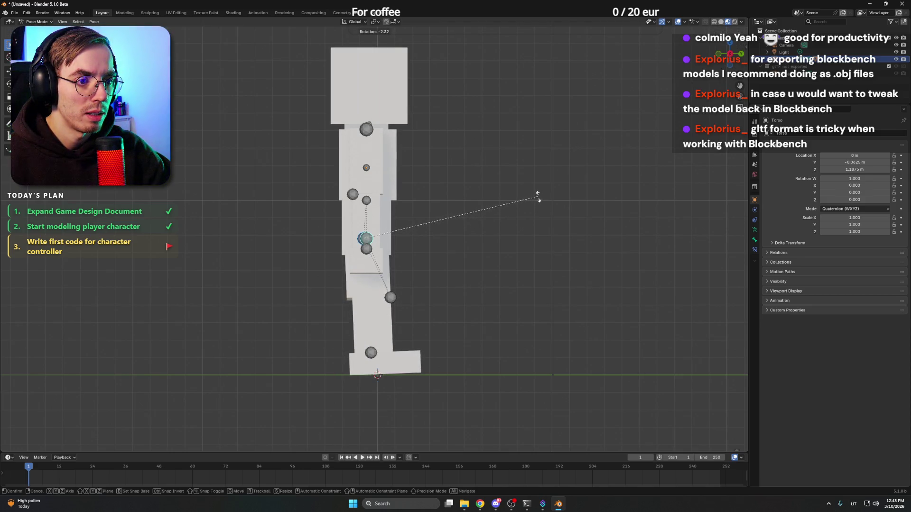
{"action": "left_click", "coordinate": [538, 197]}
Rotate the lower leg bone in side view, then try and cancel a foot bone rotation
{"action": "left_click", "coordinate": [391, 297]}
{"action": "left_click_drag", "start_coordinate": [424, 283], "coordinate": [406, 288]}
{"action": "key", "text": "KP_3"}
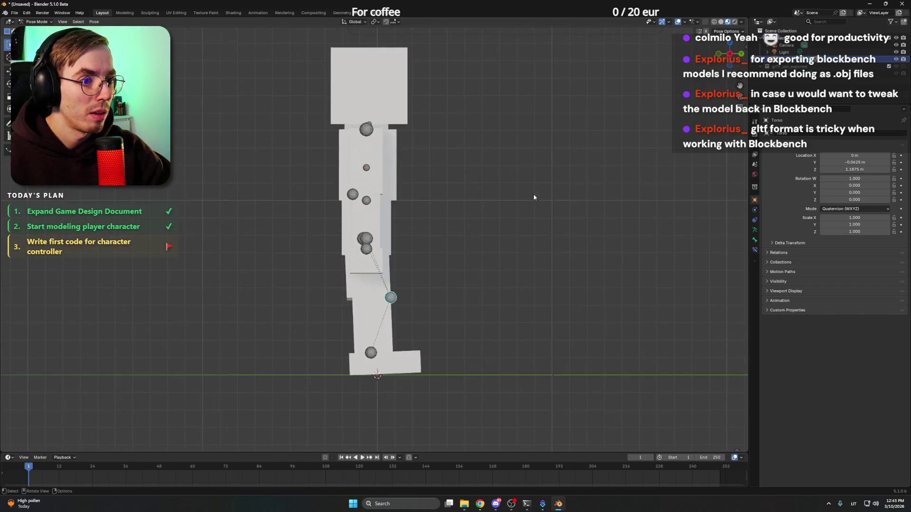
{"action": "key", "text": "r"}
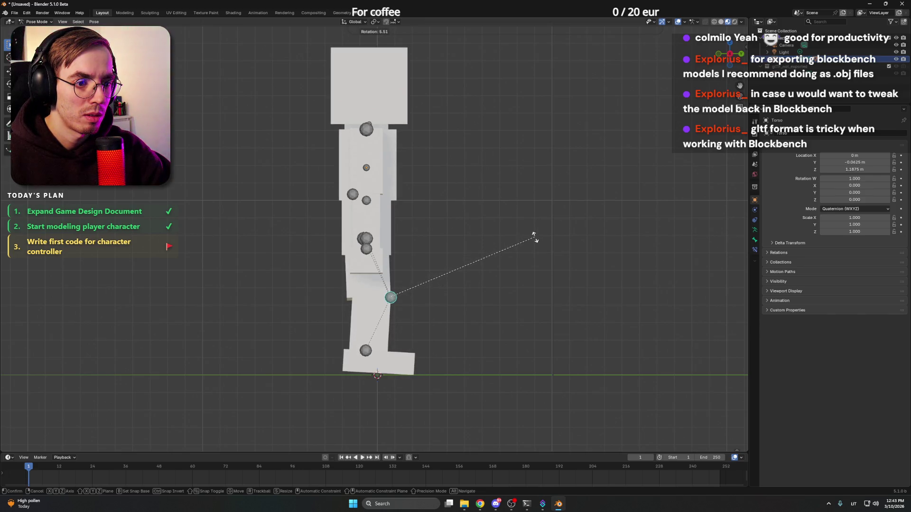
{"action": "left_click", "coordinate": [534, 237]}
{"action": "mouse_move", "coordinate": [341, 373]}
{"action": "left_mouse_down"}
{"action": "mouse_move", "coordinate": [458, 335]}
{"action": "mouse_move", "coordinate": [386, 325]}
{"action": "left_mouse_up"}
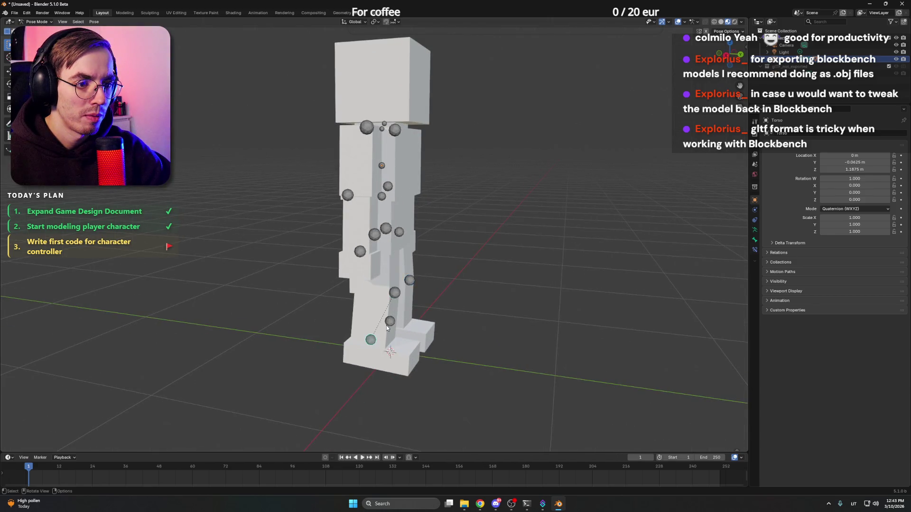
{"action": "left_click", "coordinate": [371, 339]}
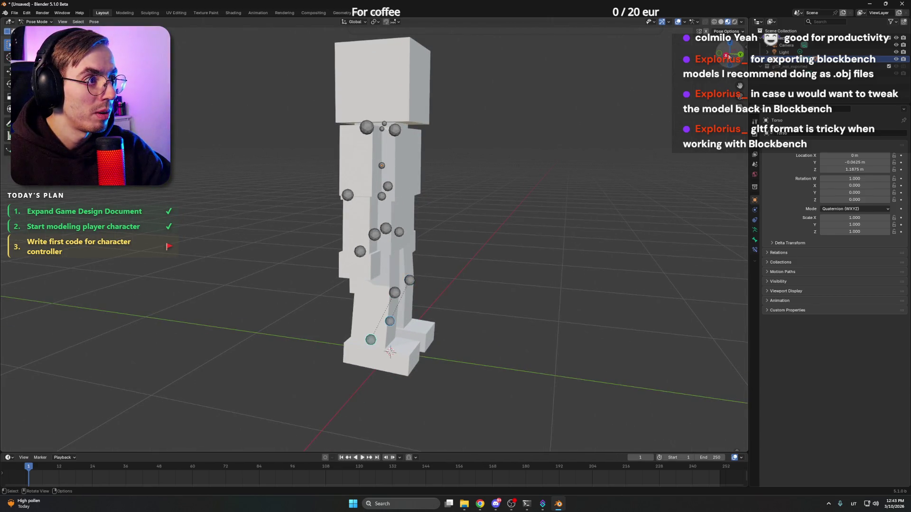
{"action": "left_click", "coordinate": [729, 56]}
{"action": "key", "text": "r"}
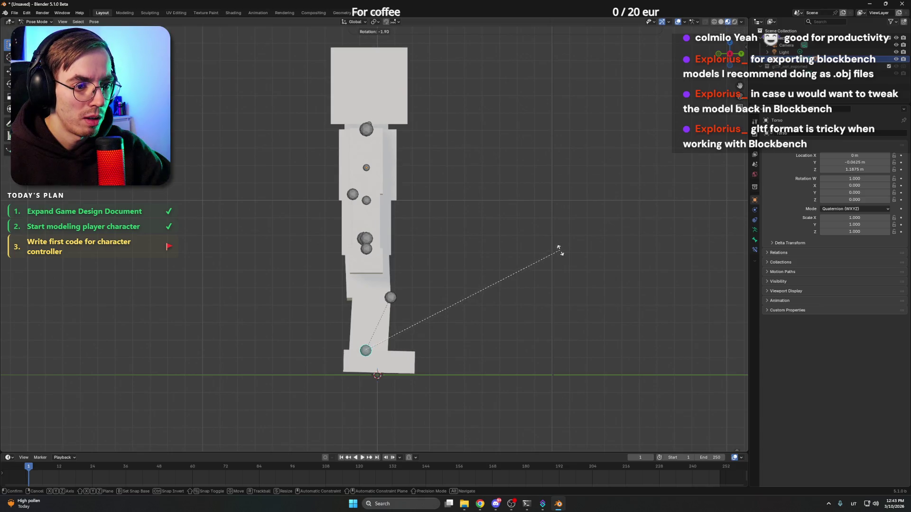
{"action": "right_click", "coordinate": [557, 242]}
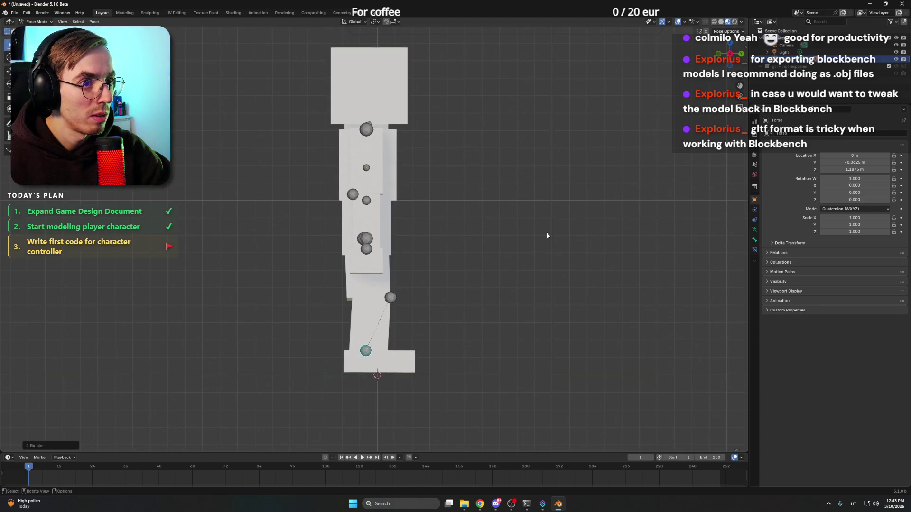
Move an upper body bone with the Transform tool, then undo the move
{"action": "left_click_drag", "start_coordinate": [548, 234], "coordinate": [422, 158]}
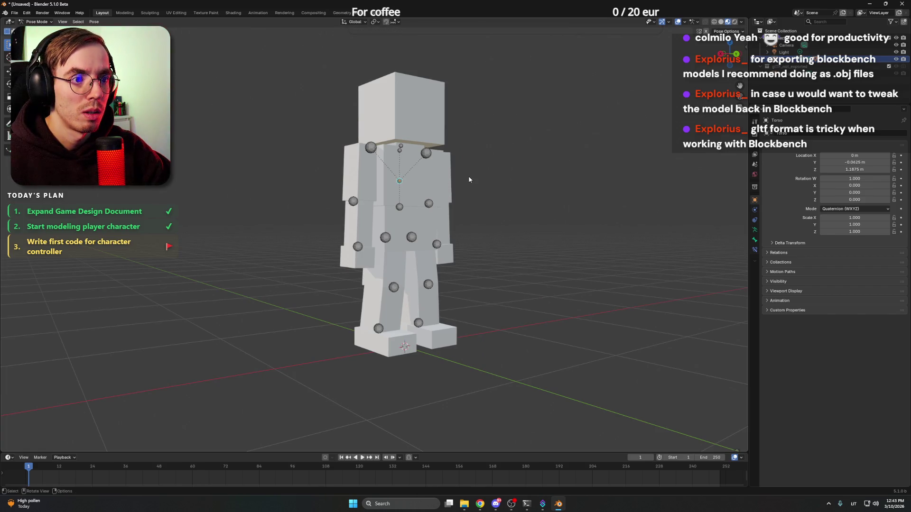
{"action": "left_click", "coordinate": [8, 109]}
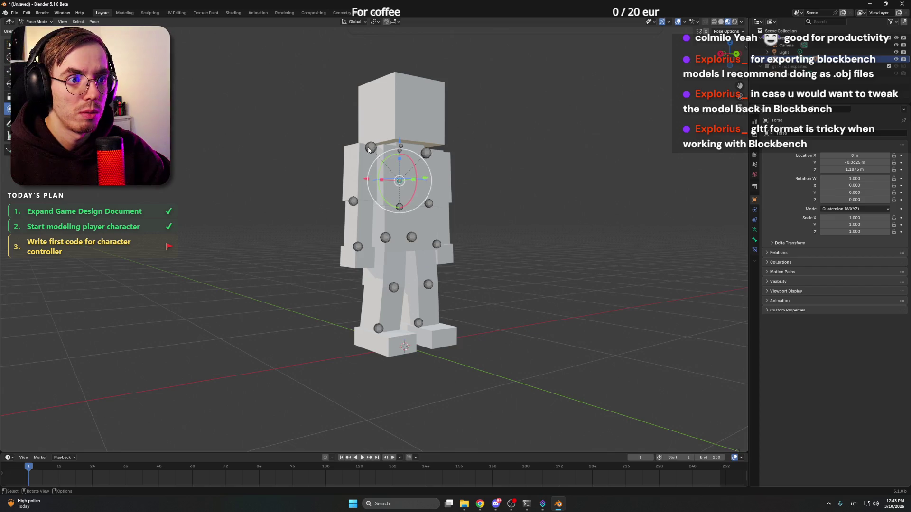
{"action": "left_click", "coordinate": [400, 144]}
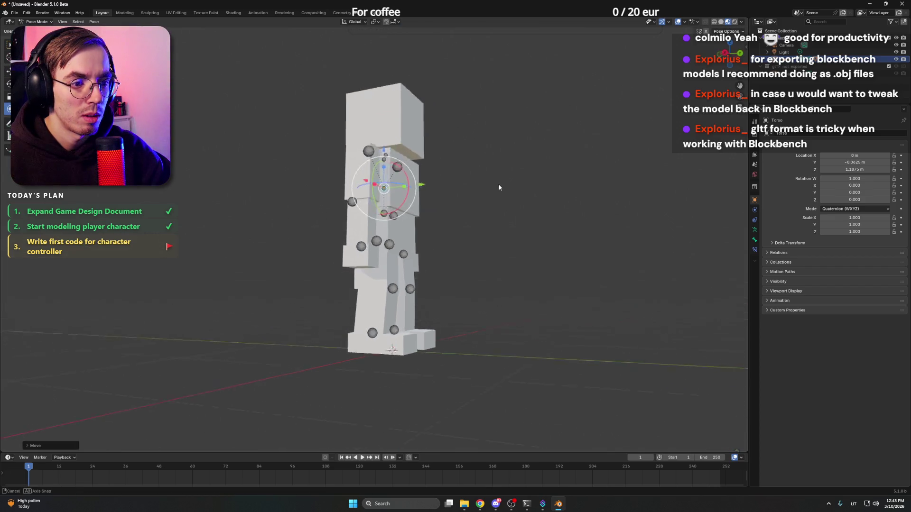
{"action": "left_click_drag", "start_coordinate": [741, 52], "coordinate": [730, 53]}
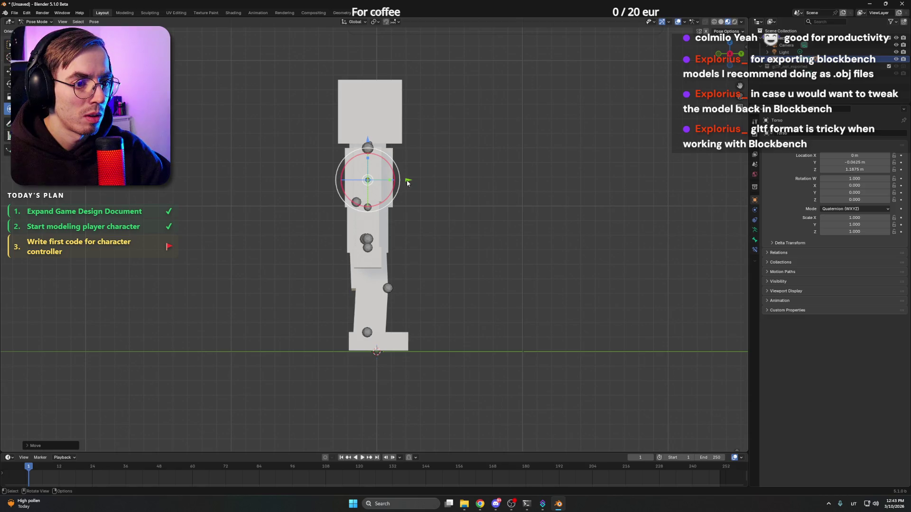
{"action": "scroll", "coordinate": [403, 324], "scroll_direction": "up", "scroll_amount": 2}
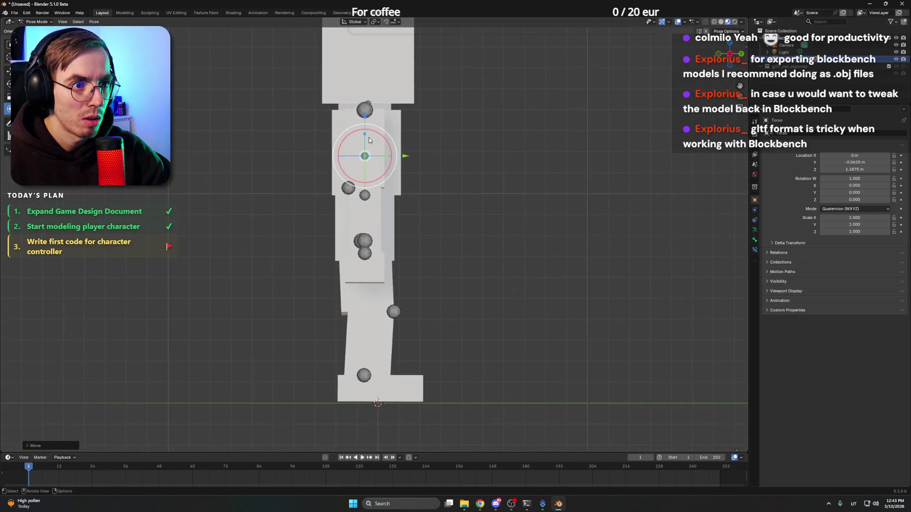
{"action": "key", "text": "ctrl+z"}
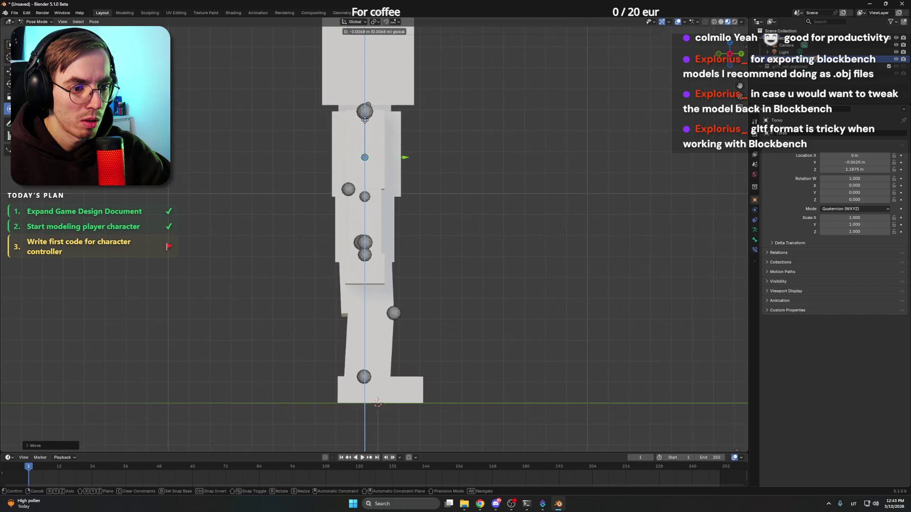
{"action": "scroll", "coordinate": [512, 184], "scroll_direction": "down", "scroll_amount": 4}
{"action": "mouse_move", "coordinate": [471, 189]}
{"action": "left_mouse_down"}
{"action": "mouse_move", "coordinate": [336, 189]}
{"action": "mouse_move", "coordinate": [482, 183]}
{"action": "left_mouse_up"}
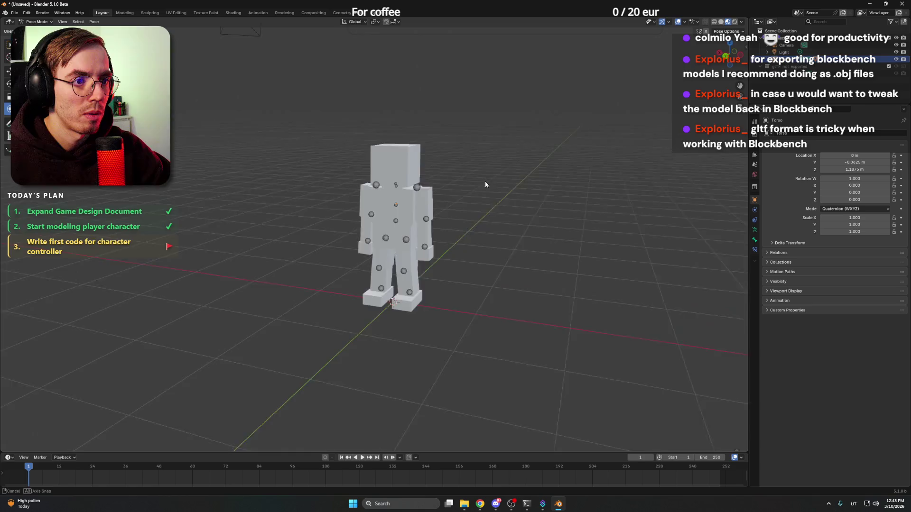
Show the bones through the mesh with X-ray, then return the rig to Object Mode
{"action": "scroll", "coordinate": [485, 181], "scroll_direction": "up", "scroll_amount": 3}
{"action": "mouse_move", "coordinate": [537, 209]}
{"action": "left_mouse_down"}
{"action": "mouse_move", "coordinate": [515, 199]}
{"action": "mouse_move", "coordinate": [603, 201]}
{"action": "mouse_move", "coordinate": [551, 192]}
{"action": "mouse_move", "coordinate": [590, 194]}
{"action": "mouse_move", "coordinate": [628, 216]}
{"action": "left_mouse_up"}
{"action": "scroll", "coordinate": [551, 193], "scroll_direction": "up", "scroll_amount": 3}
{"action": "scroll", "coordinate": [545, 203], "scroll_direction": "down", "scroll_amount": 5}
{"action": "mouse_move", "coordinate": [546, 203]}
{"action": "left_mouse_down"}
{"action": "mouse_move", "coordinate": [522, 199]}
{"action": "mouse_move", "coordinate": [551, 201]}
{"action": "mouse_move", "coordinate": [536, 198]}
{"action": "left_mouse_up"}
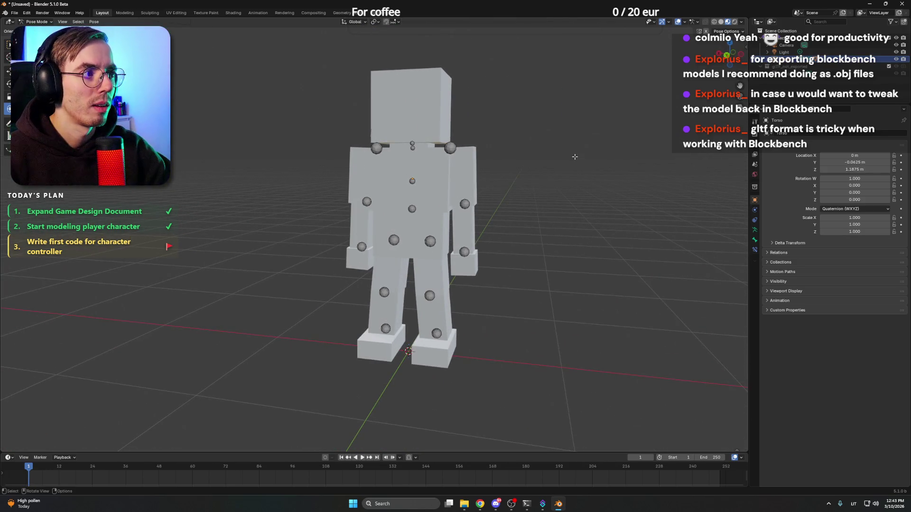
{"action": "key", "text": "alt+z"}
{"action": "key", "text": "alt+z"}
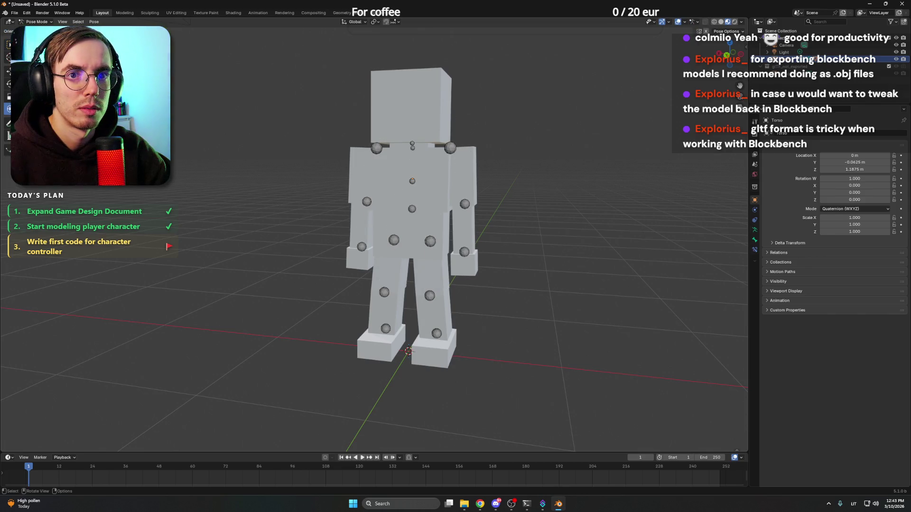
{"action": "key", "text": "ctrl+Tab"}
Select all joint spheres and drag the Outliner divider down to enlarge the Outliner
{"action": "mouse_move", "coordinate": [398, 128]}
{"action": "left_mouse_down"}
{"action": "mouse_move", "coordinate": [423, 164]}
{"action": "mouse_move", "coordinate": [371, 175]}
{"action": "mouse_move", "coordinate": [491, 168]}
{"action": "mouse_move", "coordinate": [521, 178]}
{"action": "left_mouse_up"}
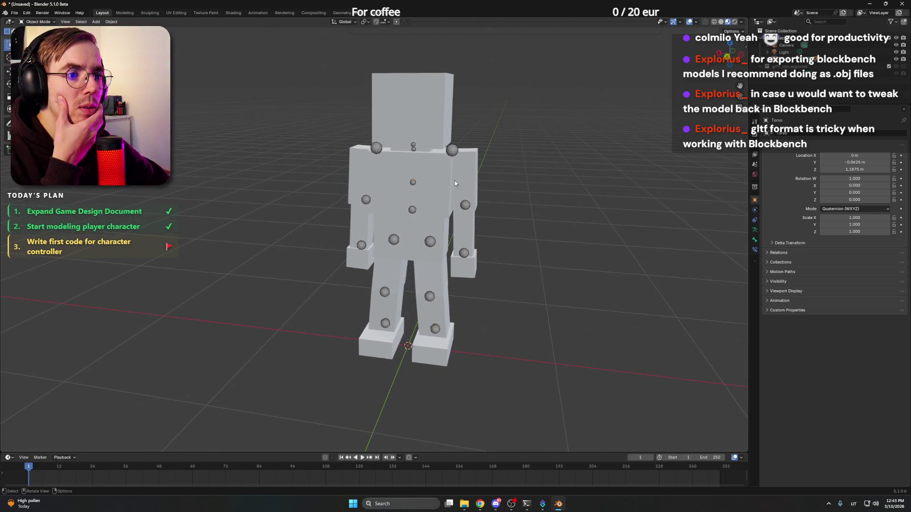
{"action": "key", "text": "a"}
{"action": "left_click_drag", "start_coordinate": [546, 171], "coordinate": [514, 167]}
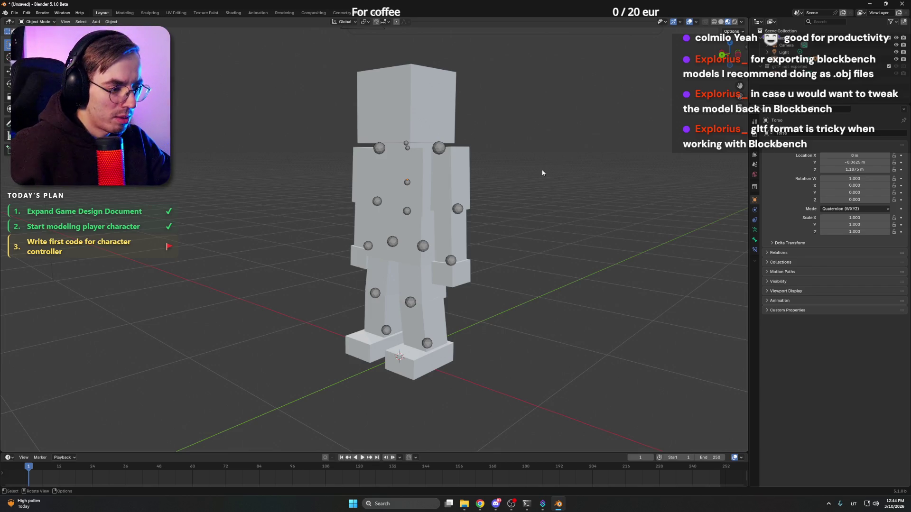
{"action": "mouse_move", "coordinate": [543, 171]}
{"action": "left_mouse_down"}
{"action": "mouse_move", "coordinate": [452, 230]}
{"action": "mouse_move", "coordinate": [474, 230]}
{"action": "left_mouse_up"}
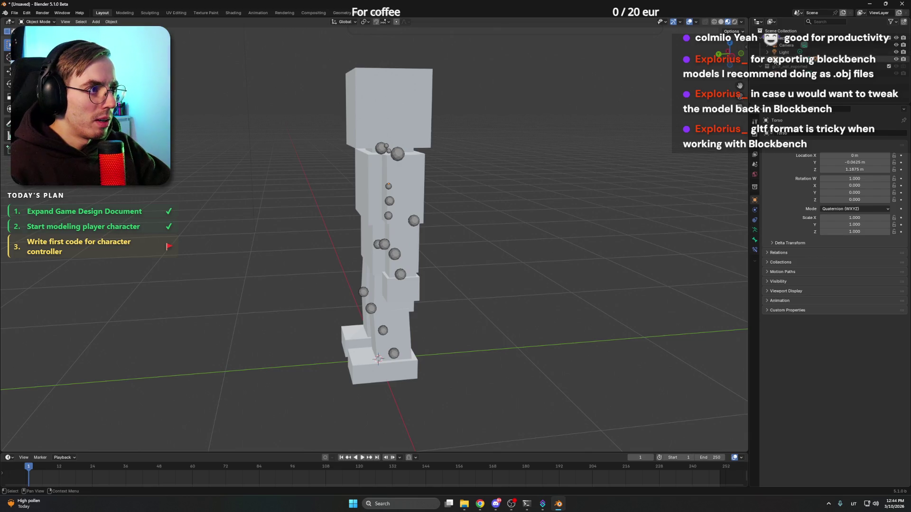
{"action": "left_click_drag", "start_coordinate": [816, 106], "coordinate": [820, 248]}
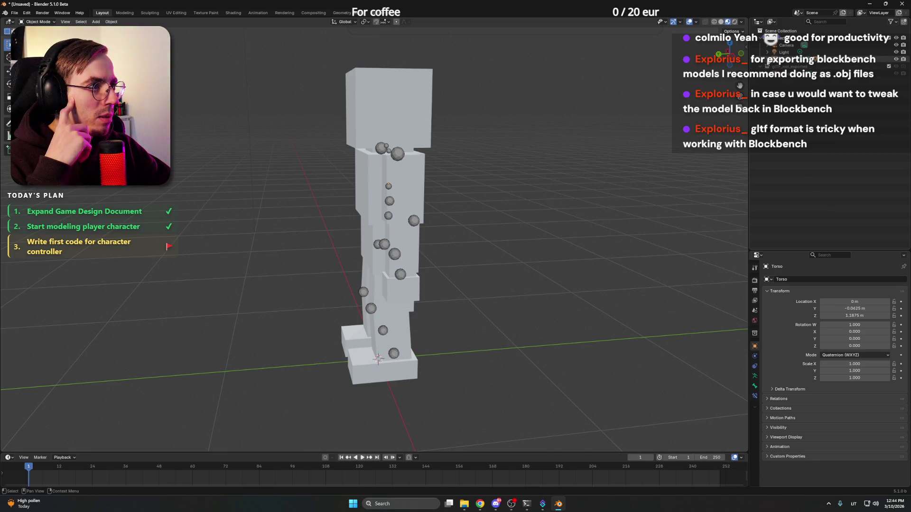
Expand the imported collection, Mesh_0 and Armature in the Outliner, then make Torso active
{"action": "left_click", "coordinate": [767, 61]}
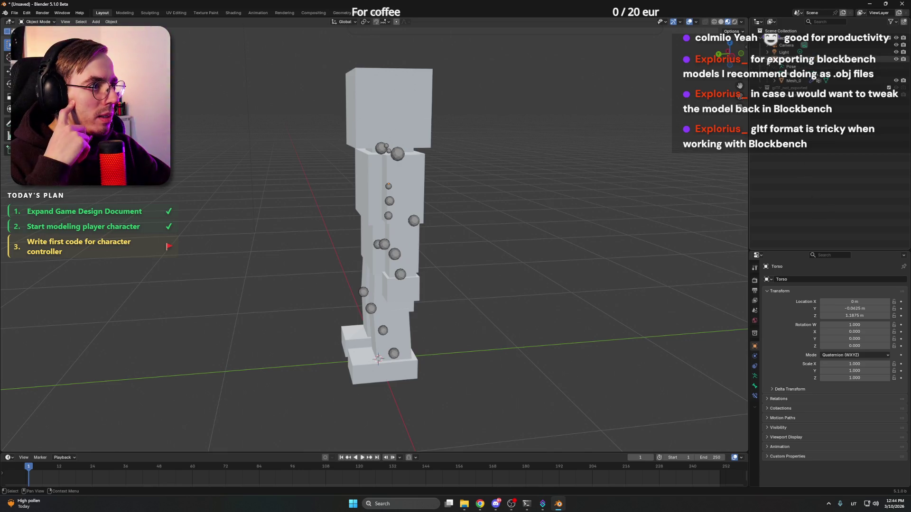
{"action": "left_click", "coordinate": [792, 81]}
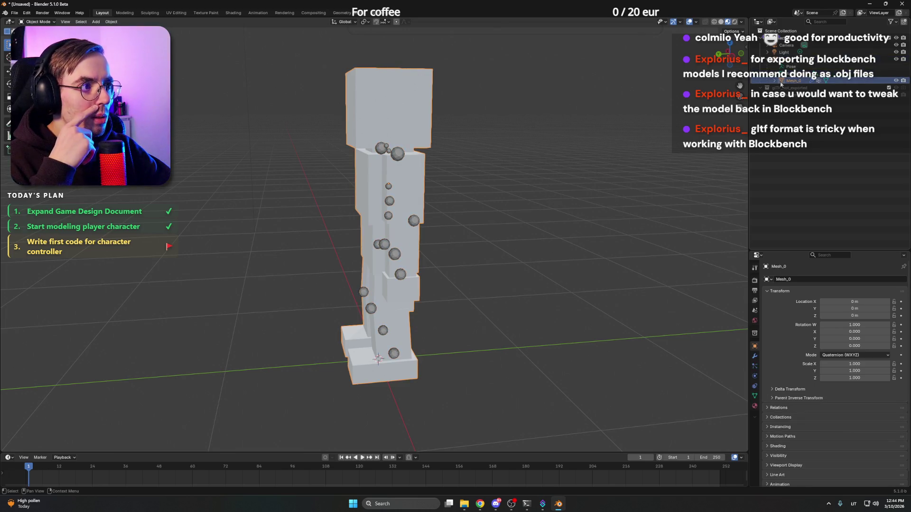
{"action": "left_click", "coordinate": [775, 81]}
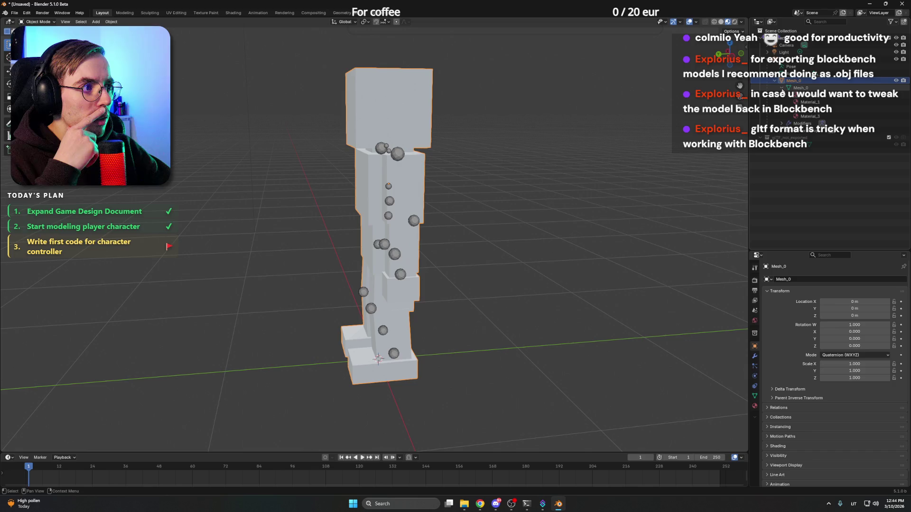
{"action": "left_click", "coordinate": [785, 95]}
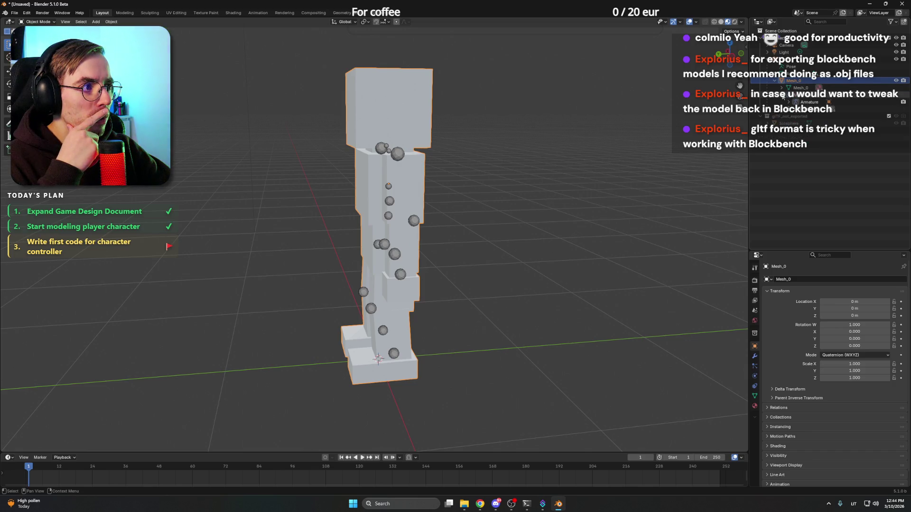
{"action": "left_click", "coordinate": [788, 102]}
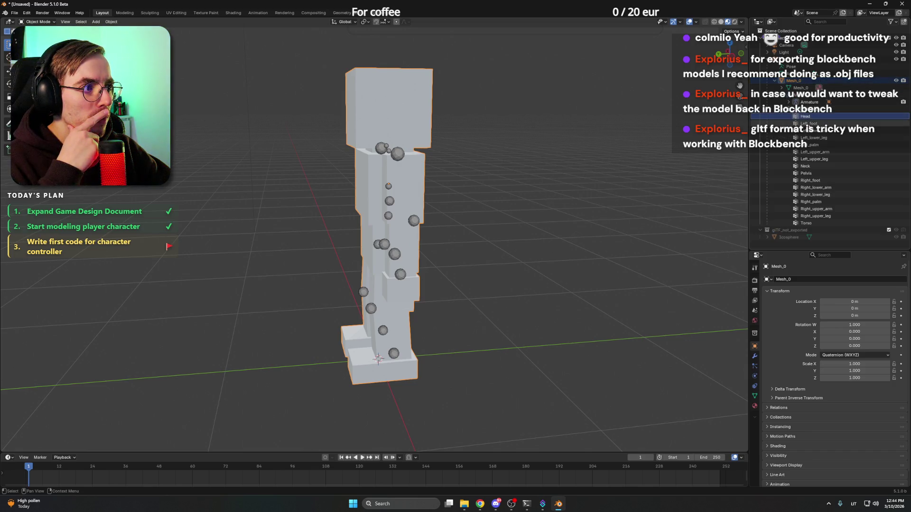
{"action": "mouse_move", "coordinate": [489, 169]}
{"action": "left_mouse_down"}
{"action": "mouse_move", "coordinate": [454, 167]}
{"action": "mouse_move", "coordinate": [492, 173]}
{"action": "mouse_move", "coordinate": [386, 190]}
{"action": "left_mouse_up"}
{"action": "left_click", "coordinate": [384, 190]}
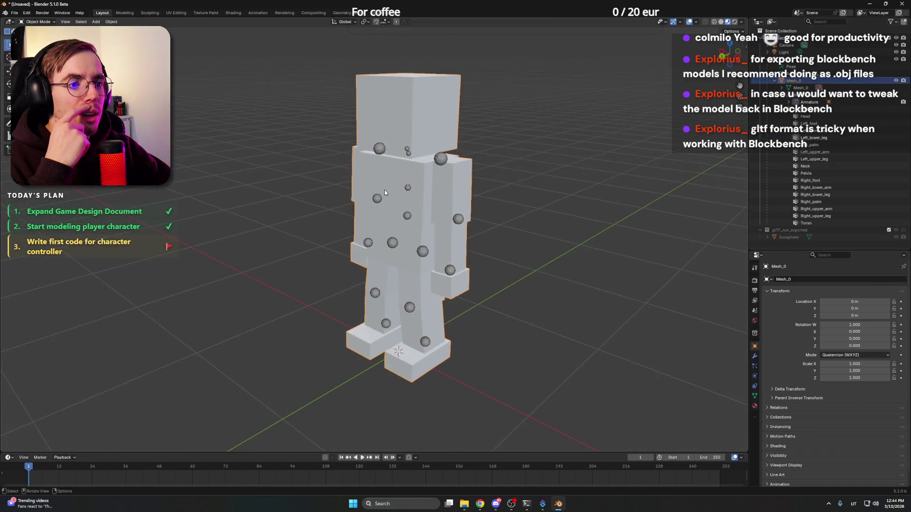
{"action": "left_click", "coordinate": [405, 190]}
{"action": "mouse_move", "coordinate": [554, 150]}
{"action": "left_mouse_down"}
{"action": "mouse_move", "coordinate": [440, 141]}
{"action": "mouse_move", "coordinate": [593, 147]}
{"action": "mouse_move", "coordinate": [408, 141]}
{"action": "mouse_move", "coordinate": [445, 147]}
{"action": "left_mouse_up"}
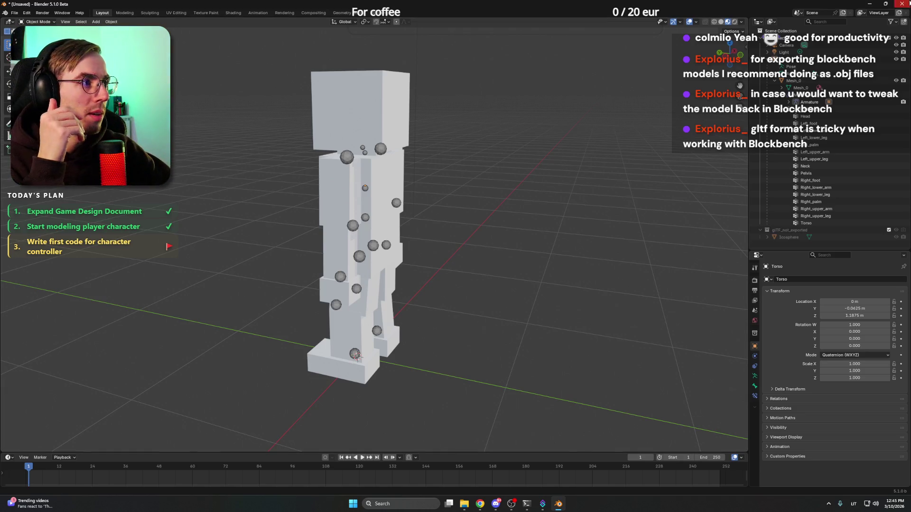
Quit Blender choosing Don't Save and close the Blender folder window
{"action": "left_click", "coordinate": [902, 4]}
{"action": "left_click", "coordinate": [464, 262]}
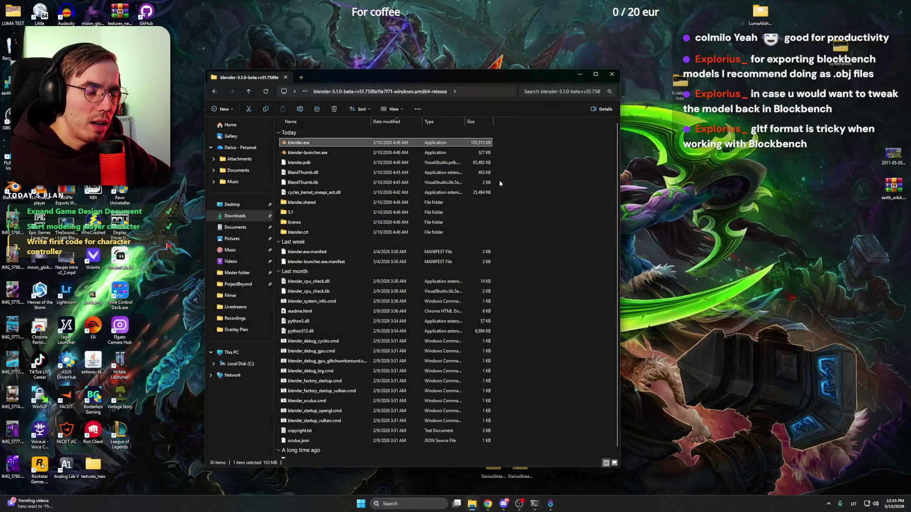
{"action": "left_click", "coordinate": [612, 74]}
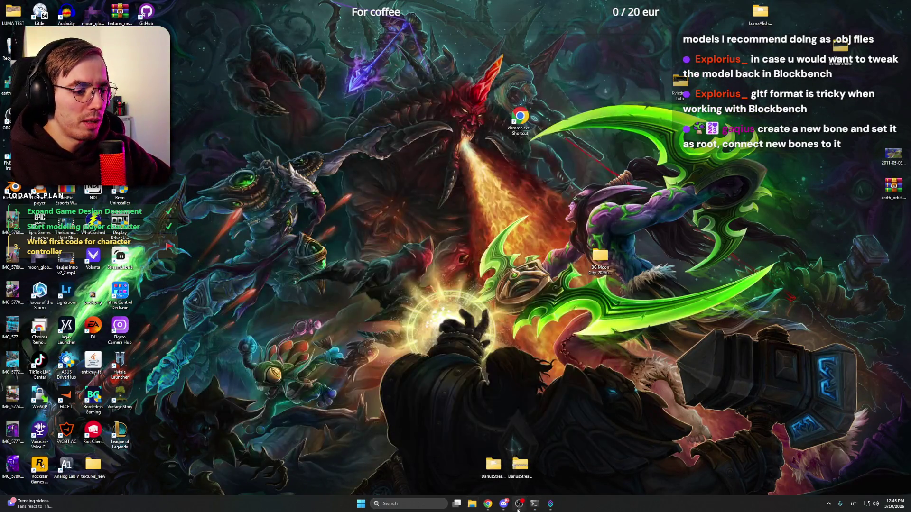
Launch Blockbench from Windows search by typing 'blockbench'
{"action": "key", "text": "super"}
{"action": "type", "text": "blockbench"}
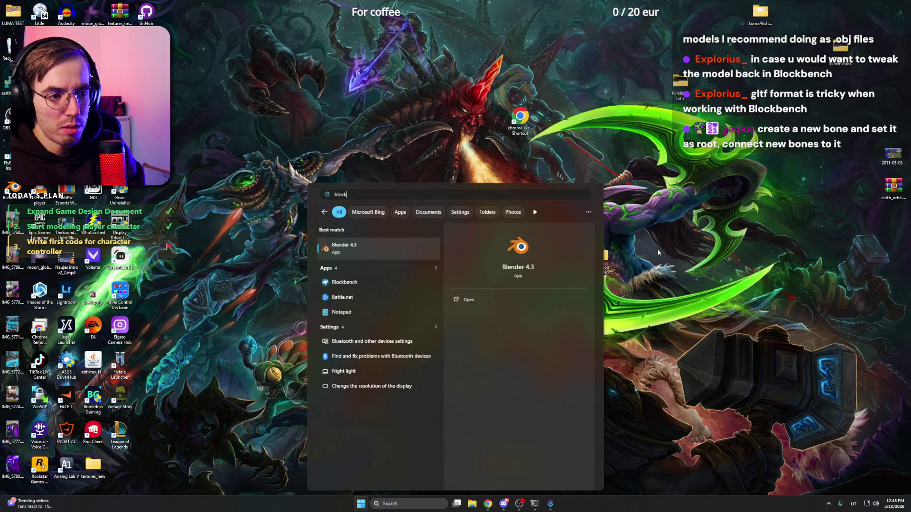
{"action": "key", "text": "Return"}
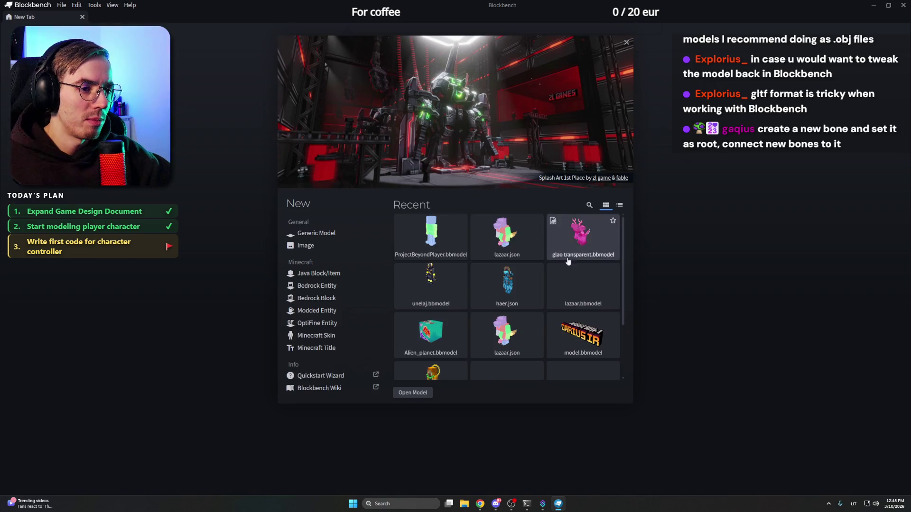
Open ProjectBeyondPlayer from the recent projects and look around the character
{"action": "left_click", "coordinate": [438, 242]}
{"action": "left_click_drag", "start_coordinate": [625, 237], "coordinate": [562, 250]}
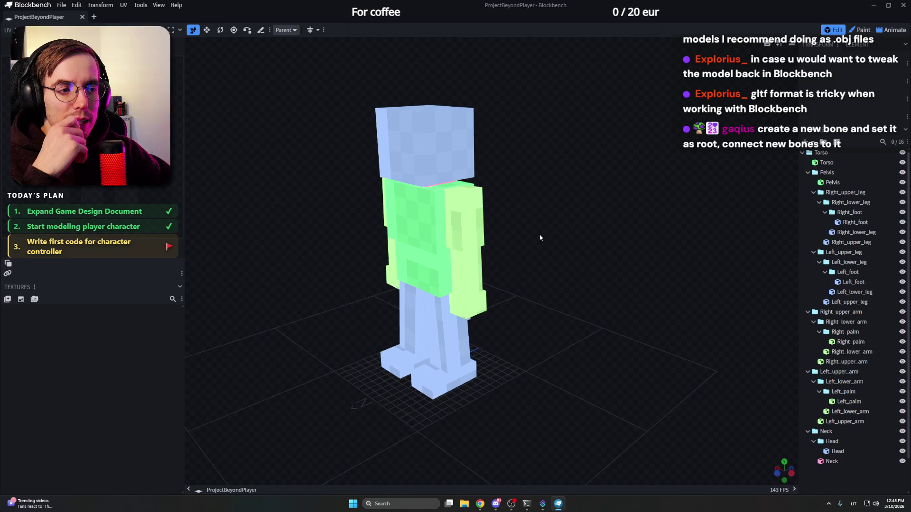
{"action": "mouse_move", "coordinate": [541, 236]}
{"action": "left_mouse_down"}
{"action": "mouse_move", "coordinate": [590, 254]}
{"action": "mouse_move", "coordinate": [429, 246]}
{"action": "left_mouse_up"}
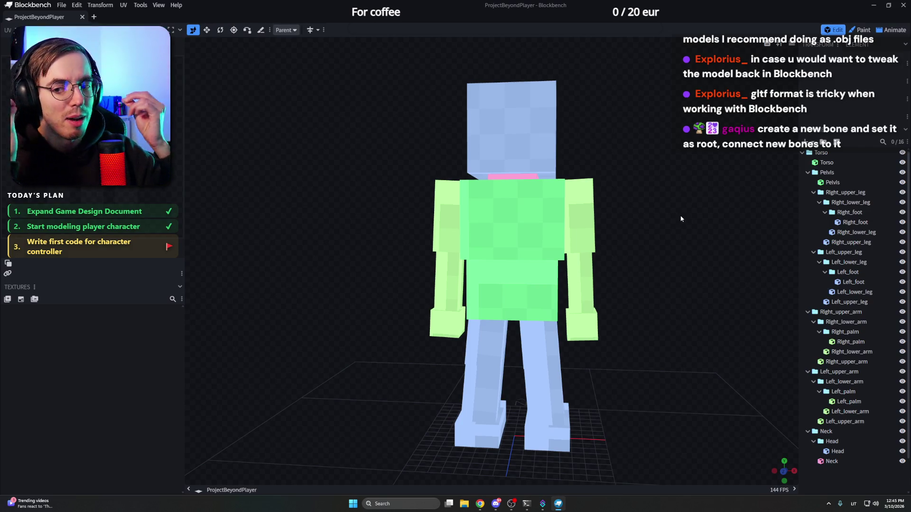
{"action": "mouse_move", "coordinate": [674, 220]}
{"action": "left_mouse_down"}
{"action": "mouse_move", "coordinate": [603, 201]}
{"action": "mouse_move", "coordinate": [645, 215]}
{"action": "mouse_move", "coordinate": [798, 203]}
{"action": "left_mouse_up"}
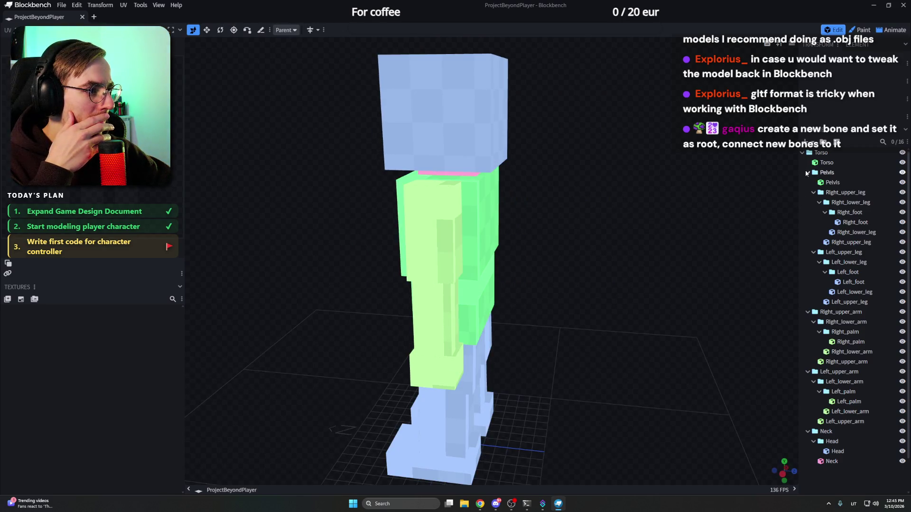
Collapse the leg, arm and Pelvis folders in the outliner and frame the Torso group
{"action": "left_click", "coordinate": [814, 192]}
{"action": "left_click", "coordinate": [813, 202]}
{"action": "left_click", "coordinate": [807, 212]}
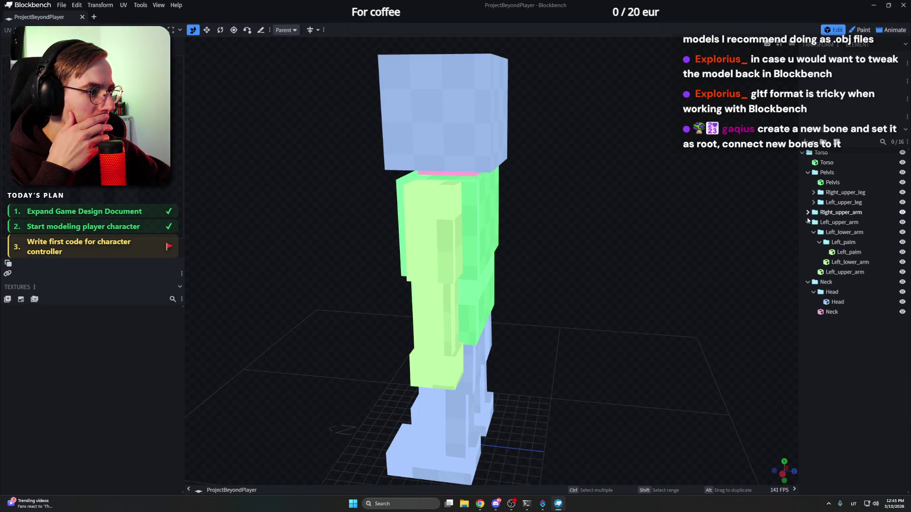
{"action": "left_click", "coordinate": [808, 222]}
{"action": "left_click", "coordinate": [808, 172]}
{"action": "left_click", "coordinate": [822, 152]}
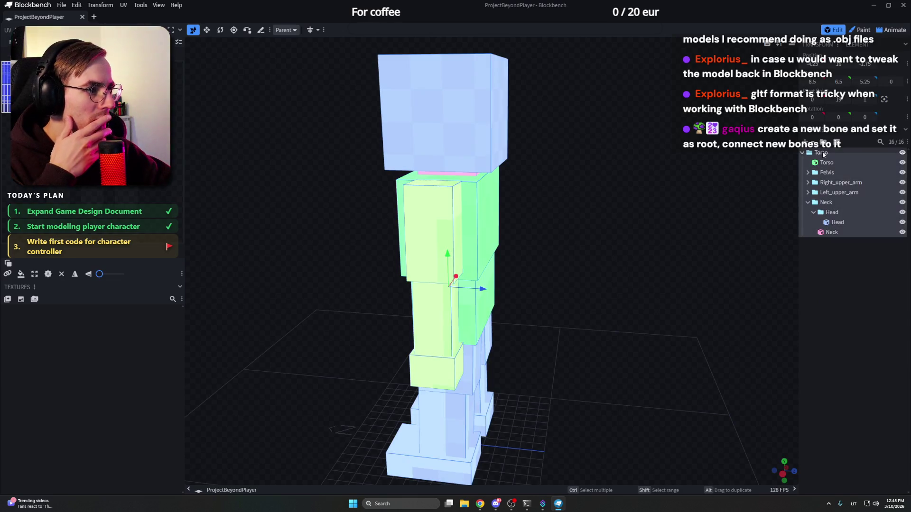
{"action": "double_click", "coordinate": [822, 153]}
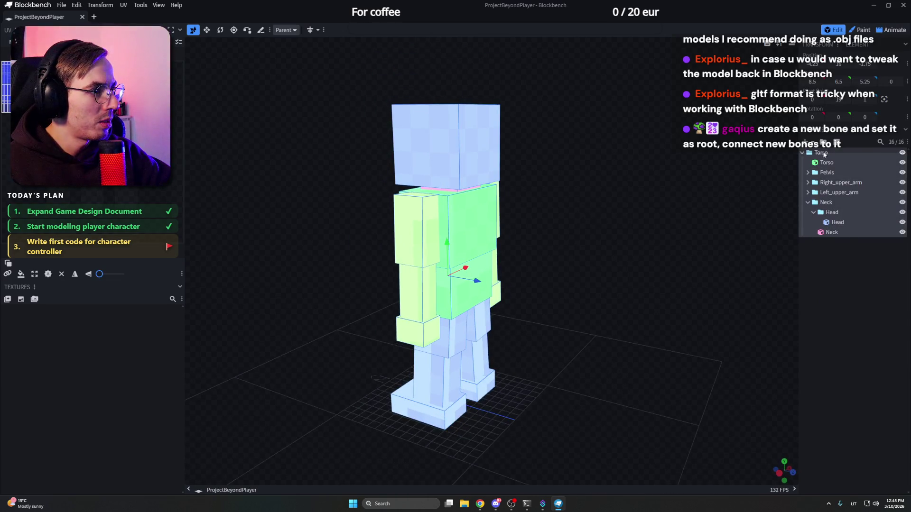
{"action": "left_click", "coordinate": [837, 245]}
Add a new Backpack group and move its pivot to the torso's back, at about 18.25
{"action": "key", "text": "ctrl+g"}
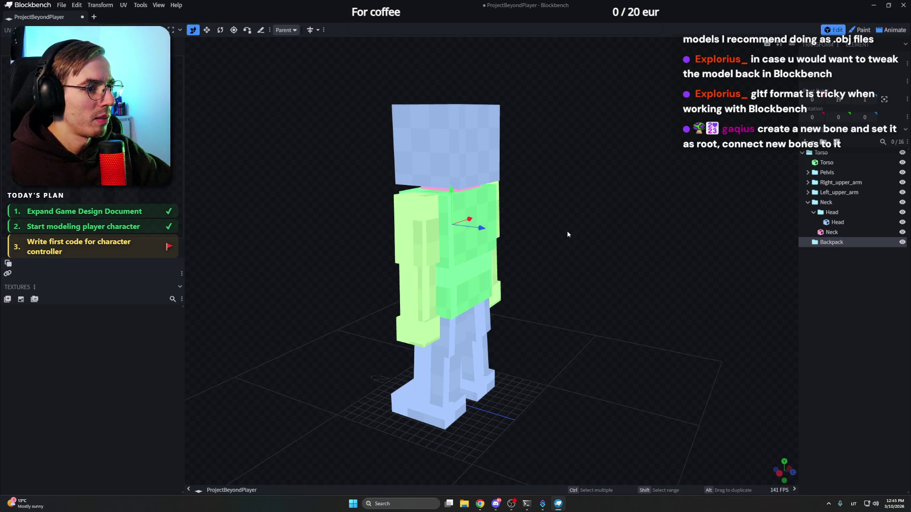
{"action": "key", "text": "KP_3"}
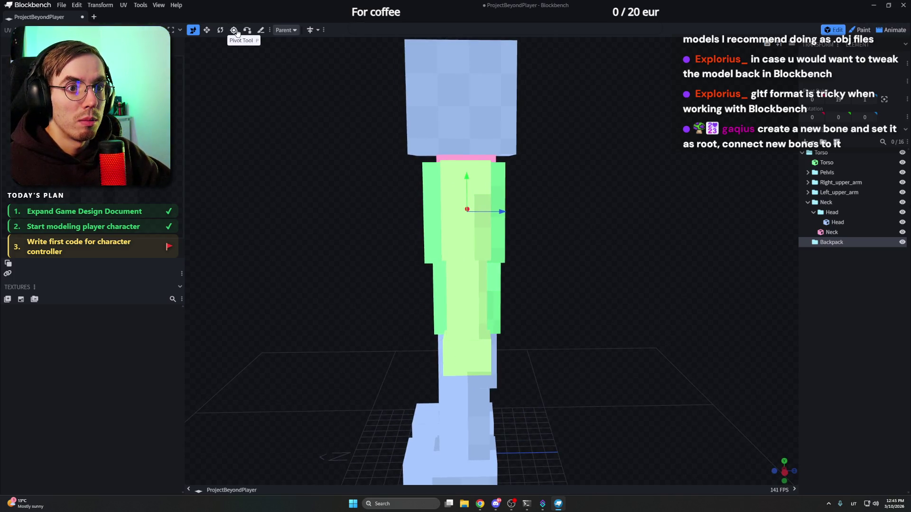
{"action": "left_click", "coordinate": [237, 32]}
{"action": "mouse_move", "coordinate": [498, 209]}
{"action": "left_mouse_down"}
{"action": "mouse_move", "coordinate": [532, 212]}
{"action": "mouse_move", "coordinate": [546, 185]}
{"action": "left_mouse_up"}
{"action": "scroll", "coordinate": [560, 210], "scroll_direction": "up", "scroll_amount": 3}
{"action": "key", "text": "KP_1"}
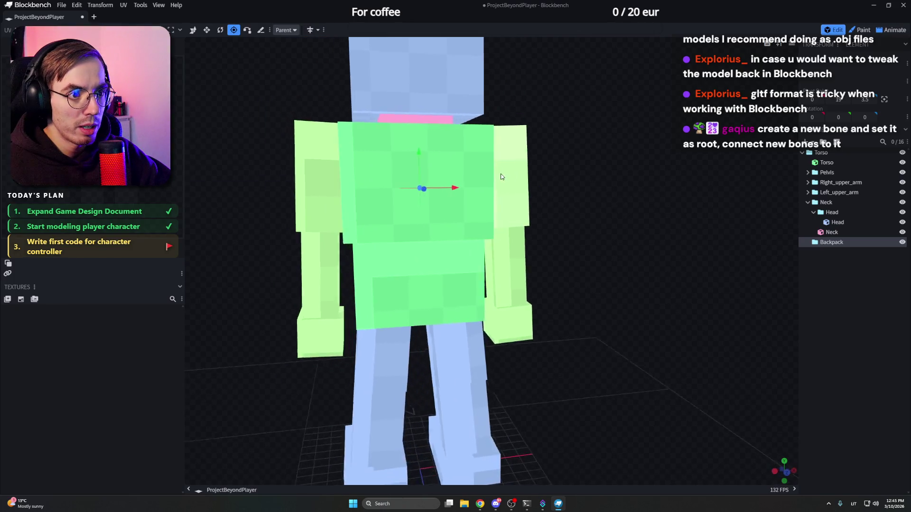
{"action": "mouse_move", "coordinate": [418, 157]}
{"action": "left_mouse_down"}
{"action": "mouse_move", "coordinate": [416, 171]}
{"action": "mouse_move", "coordinate": [668, 183]}
{"action": "mouse_move", "coordinate": [759, 209]}
{"action": "left_mouse_up"}
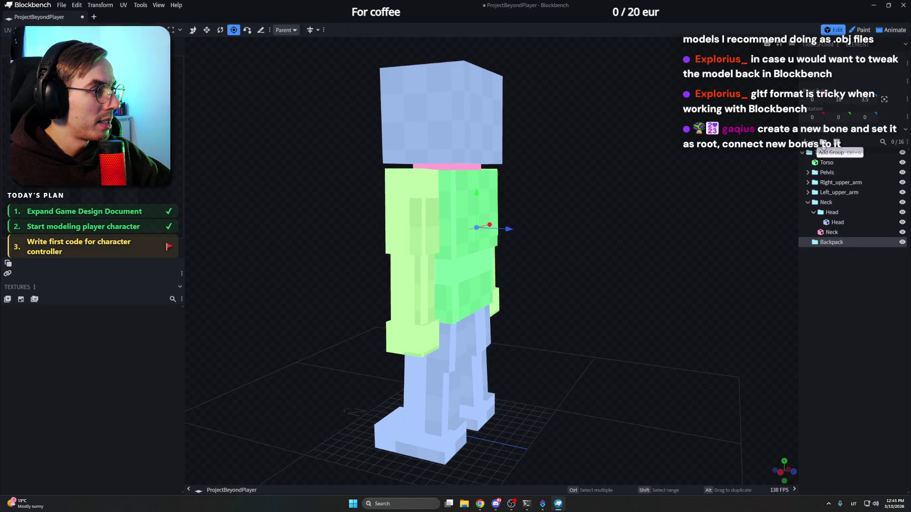
Add a cube to the Backpack group, discarding an accidentally added cuboid mesh
{"action": "left_click", "coordinate": [809, 147]}
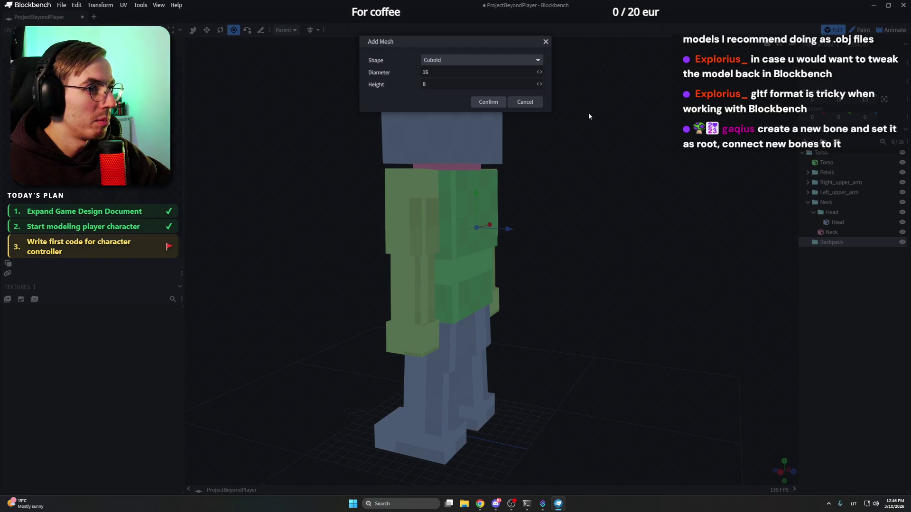
{"action": "left_click", "coordinate": [496, 105]}
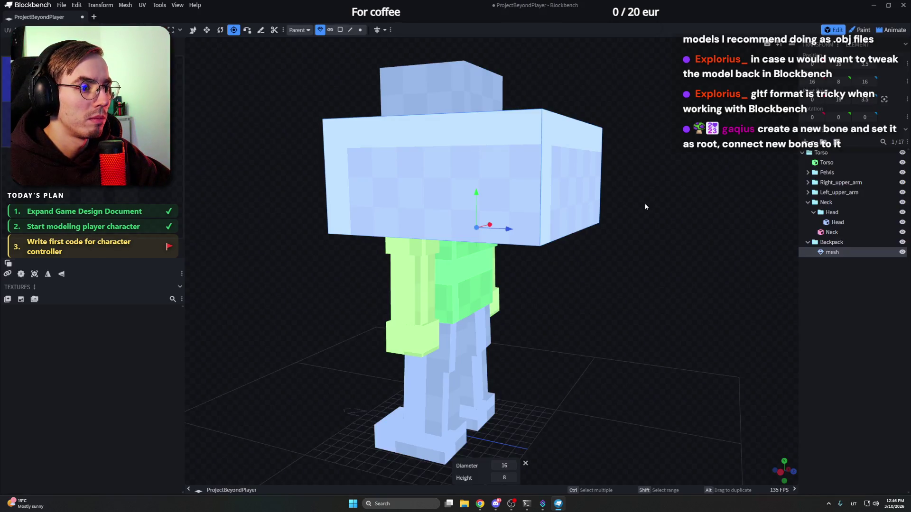
{"action": "key", "text": "Delete"}
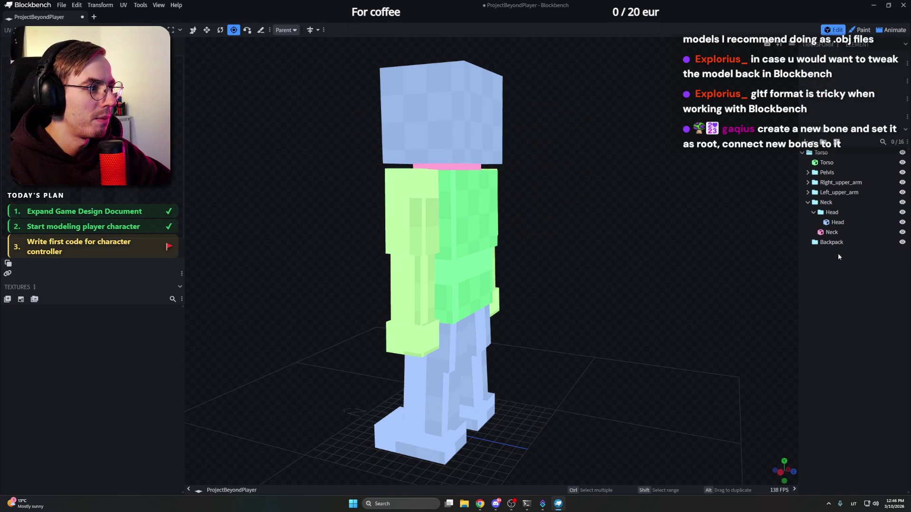
{"action": "left_click", "coordinate": [823, 142]}
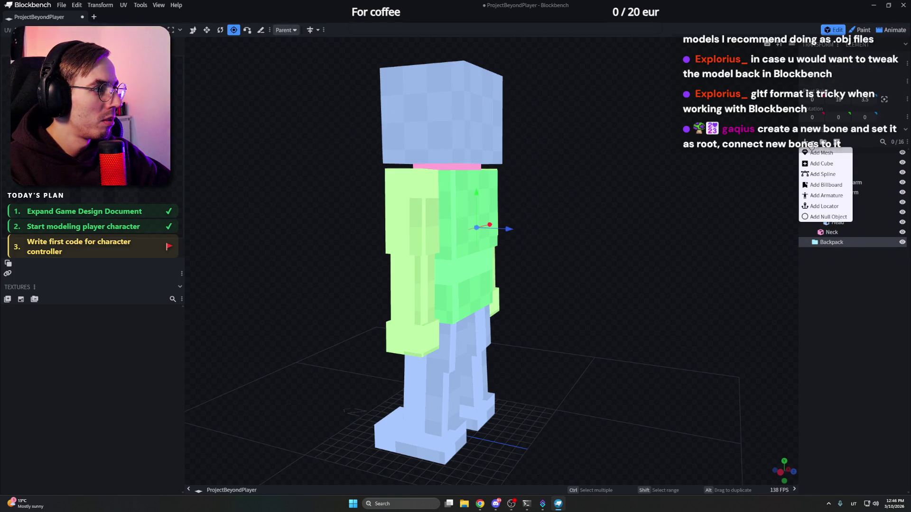
{"action": "left_click", "coordinate": [831, 167]}
Pull the pivot to the pink cube's edge and widen the backpack cube in front view
{"action": "key", "text": "KP_3"}
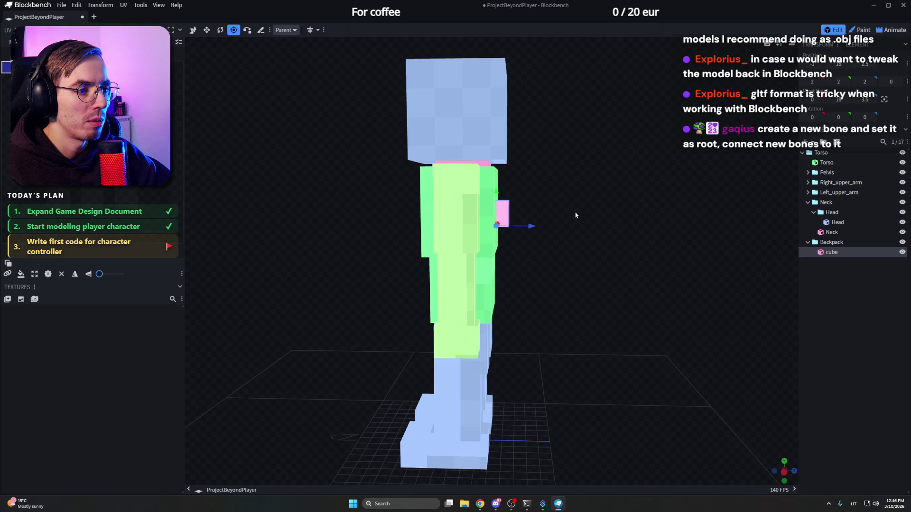
{"action": "mouse_move", "coordinate": [561, 229]}
{"action": "left_mouse_down"}
{"action": "mouse_move", "coordinate": [537, 230]}
{"action": "mouse_move", "coordinate": [529, 215]}
{"action": "mouse_move", "coordinate": [551, 217]}
{"action": "mouse_move", "coordinate": [541, 216]}
{"action": "left_mouse_up"}
{"action": "left_click", "coordinate": [193, 33]}
{"action": "key", "text": "KP_1"}
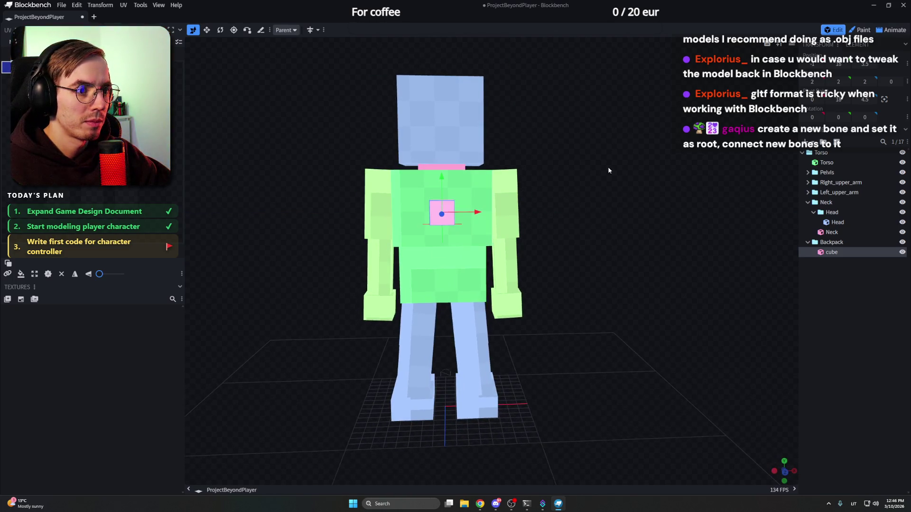
{"action": "key", "text": "s"}
{"action": "left_click_drag", "start_coordinate": [480, 210], "coordinate": [496, 209]}
Lower the backpack box's top one unit, extend its bottom one unit, and adjust its depth
{"action": "mouse_move", "coordinate": [594, 195]}
{"action": "left_mouse_down"}
{"action": "mouse_move", "coordinate": [452, 183]}
{"action": "mouse_move", "coordinate": [440, 161]}
{"action": "left_mouse_up"}
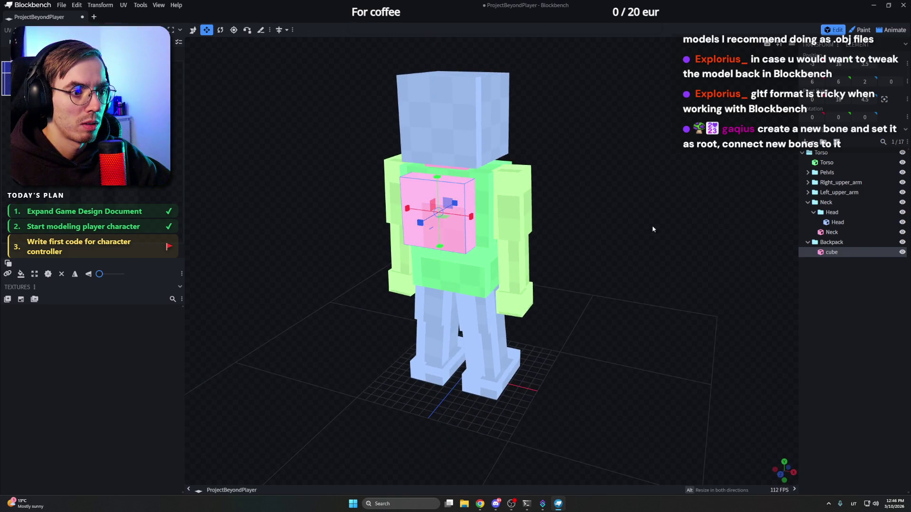
{"action": "left_click_drag", "start_coordinate": [607, 233], "coordinate": [454, 246]}
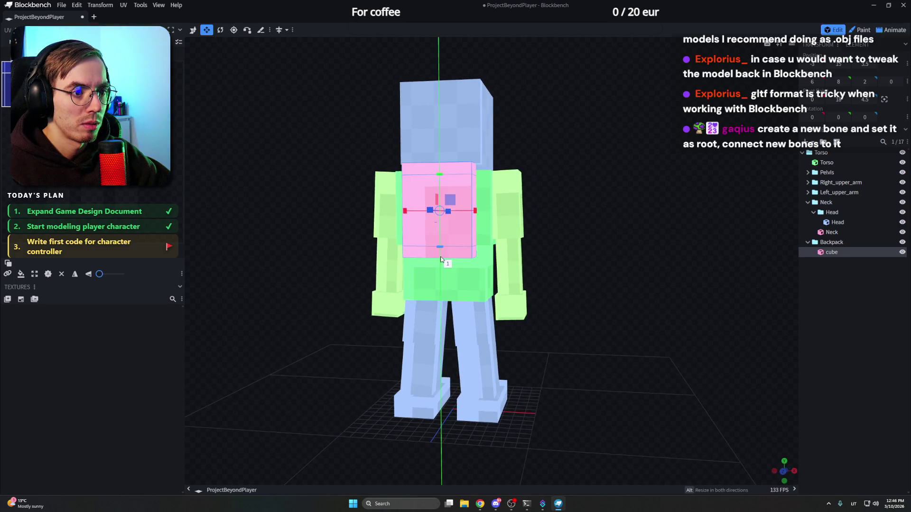
{"action": "left_click_drag", "start_coordinate": [443, 181], "coordinate": [441, 185]}
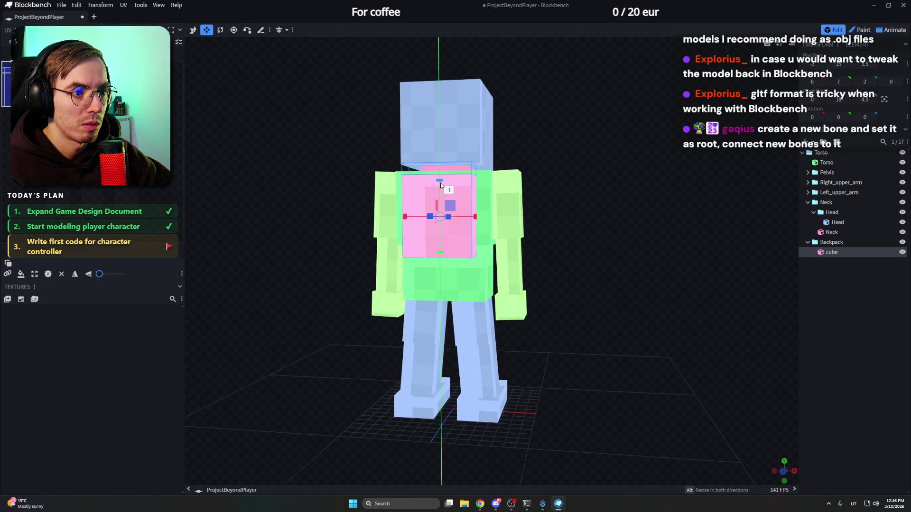
{"action": "left_click_drag", "start_coordinate": [693, 208], "coordinate": [672, 233]}
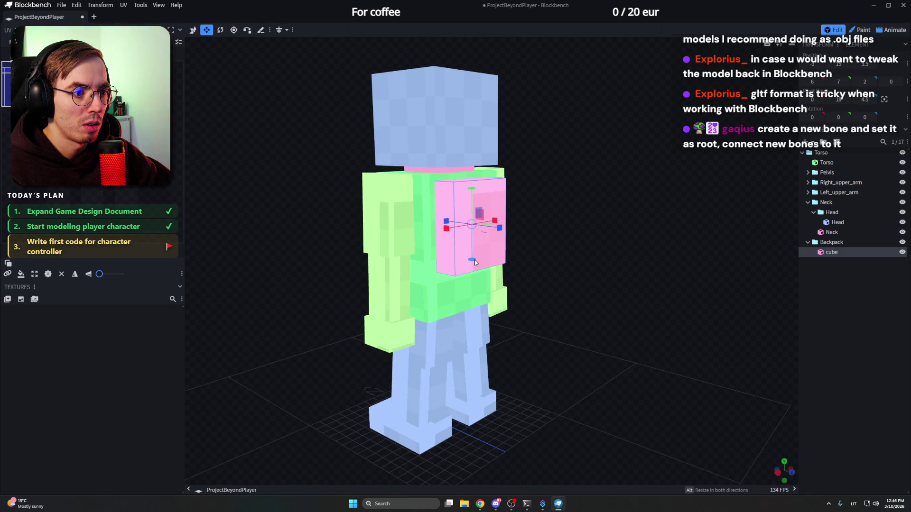
{"action": "left_click_drag", "start_coordinate": [475, 261], "coordinate": [474, 273]}
{"action": "key", "text": "KP_3"}
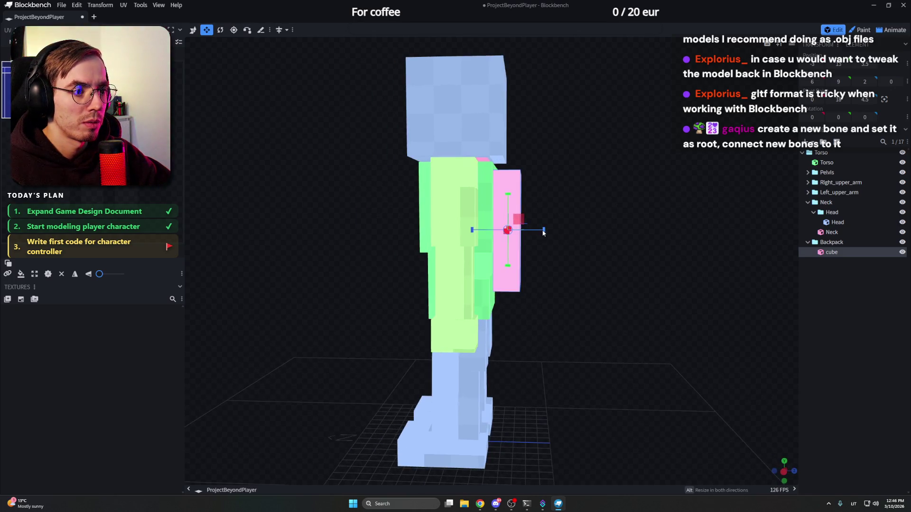
{"action": "left_click_drag", "start_coordinate": [557, 231], "coordinate": [568, 232]}
{"action": "key", "text": "KP_1"}
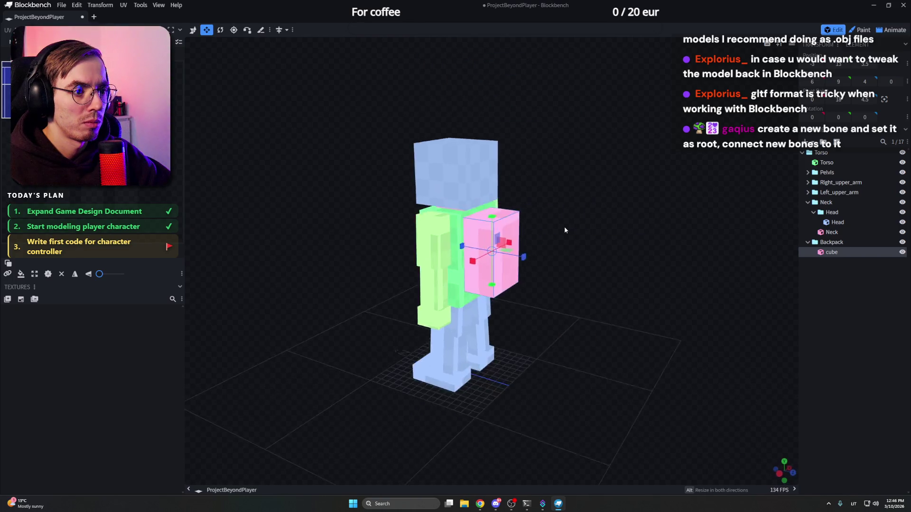
{"action": "scroll", "coordinate": [503, 214], "scroll_direction": "up", "scroll_amount": 3}
{"action": "mouse_move", "coordinate": [503, 214]}
{"action": "left_mouse_down"}
{"action": "mouse_move", "coordinate": [582, 221]}
{"action": "mouse_move", "coordinate": [567, 219]}
{"action": "left_mouse_up"}
{"action": "scroll", "coordinate": [566, 219], "scroll_direction": "up", "scroll_amount": 2}
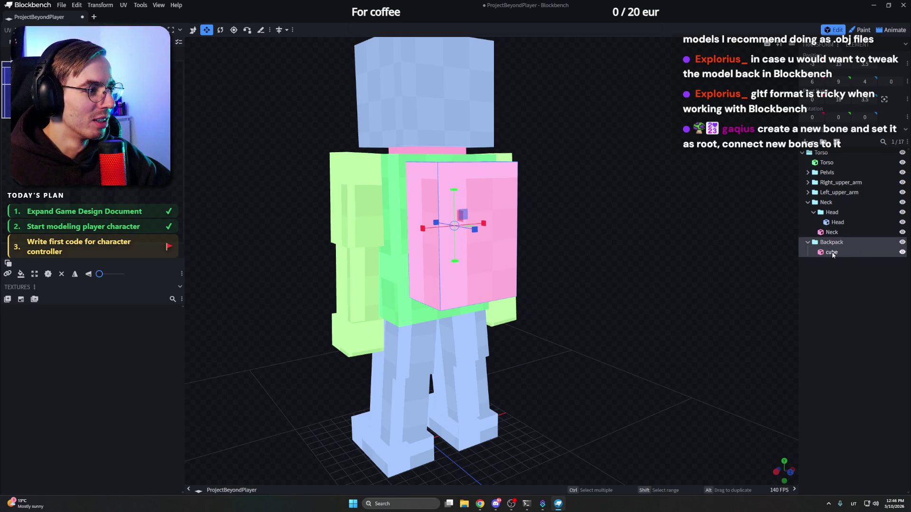
Rename the backpack cube 'Main' and add another cube inside the Backpack group
{"action": "double_click", "coordinate": [868, 254]}
{"action": "type", "text": "Main"}
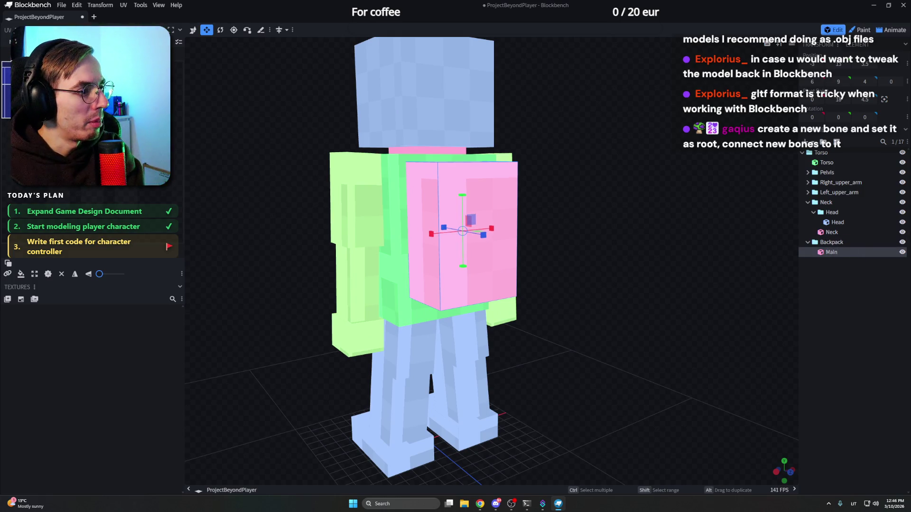
{"action": "left_click", "coordinate": [838, 244]}
{"action": "left_click", "coordinate": [838, 244]}
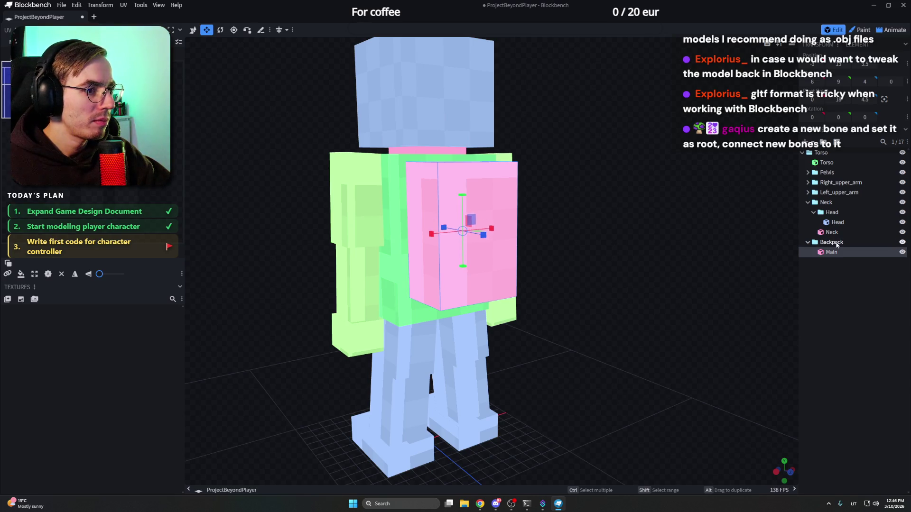
{"action": "left_click", "coordinate": [839, 244]}
{"action": "left_click", "coordinate": [840, 244]}
{"action": "left_click", "coordinate": [840, 244]}
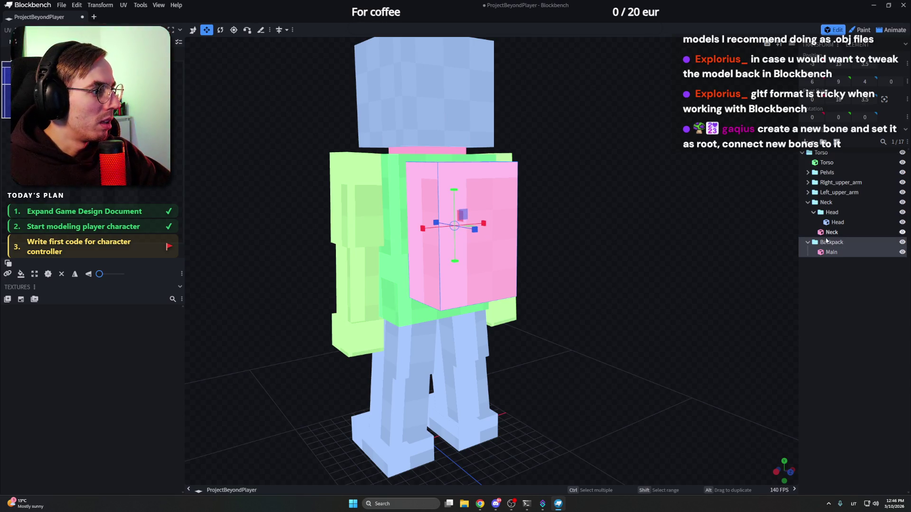
{"action": "left_click", "coordinate": [809, 141]}
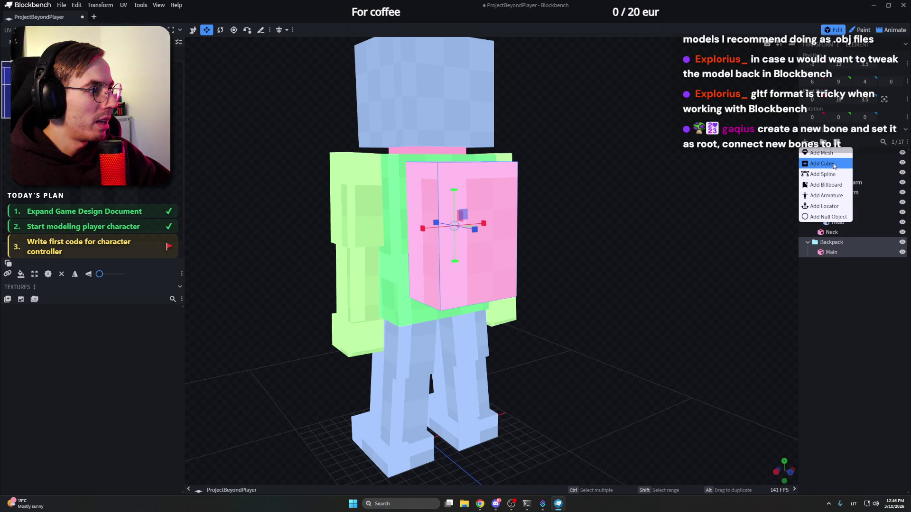
{"action": "left_click", "coordinate": [835, 166]}
Rename the new cube to Side and shift it along X to -3
{"action": "double_click", "coordinate": [831, 262]}
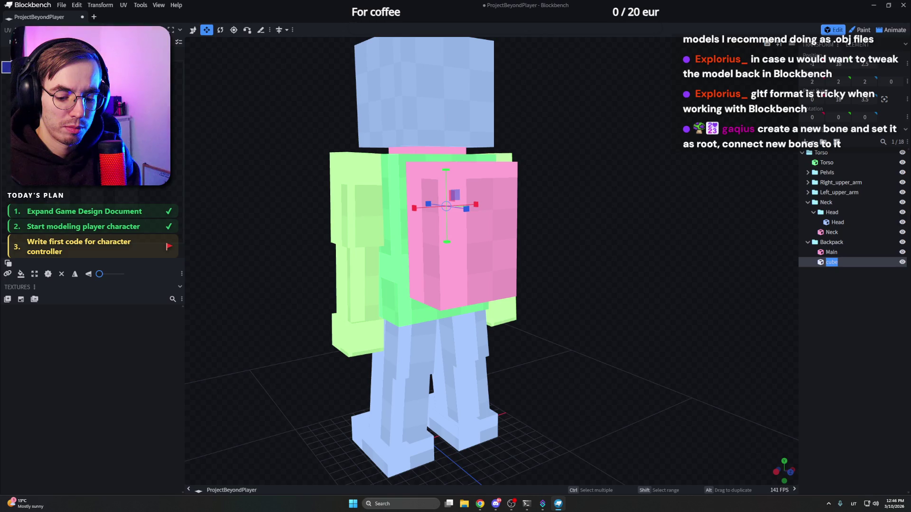
{"action": "key", "text": "p"}
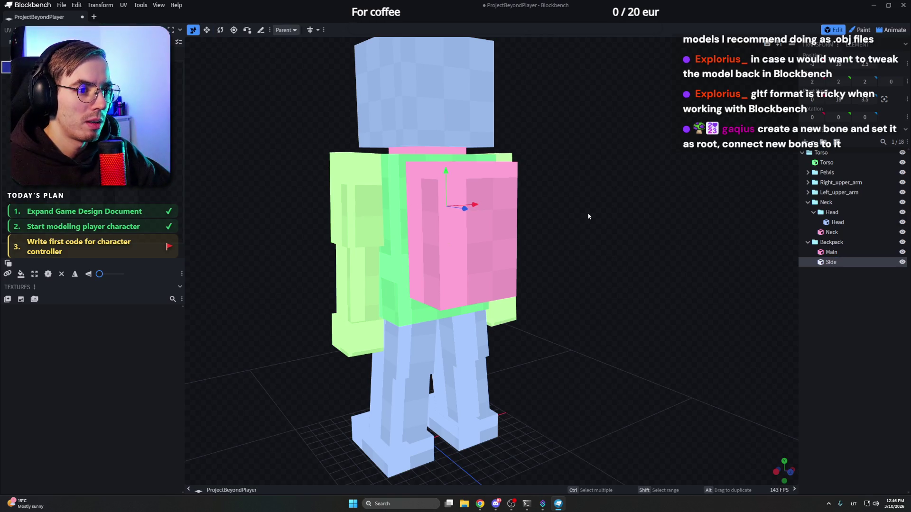
{"action": "mouse_move", "coordinate": [483, 205]}
{"action": "left_mouse_down"}
{"action": "mouse_move", "coordinate": [435, 210]}
{"action": "mouse_move", "coordinate": [618, 246]}
{"action": "mouse_move", "coordinate": [449, 214]}
{"action": "mouse_move", "coordinate": [595, 200]}
{"action": "mouse_move", "coordinate": [559, 217]}
{"action": "left_mouse_up"}
{"action": "scroll", "coordinate": [558, 216], "scroll_direction": "up", "scroll_amount": 2}
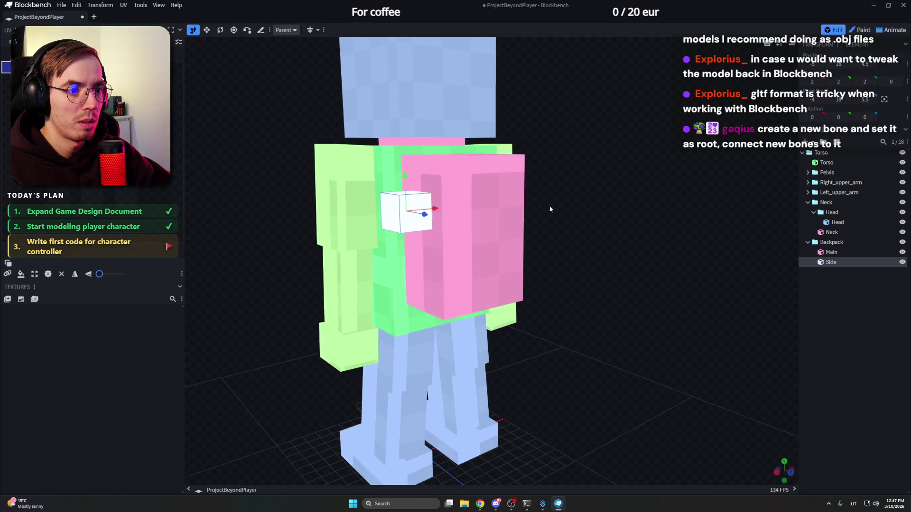
{"action": "left_click_drag", "start_coordinate": [631, 214], "coordinate": [653, 214]}
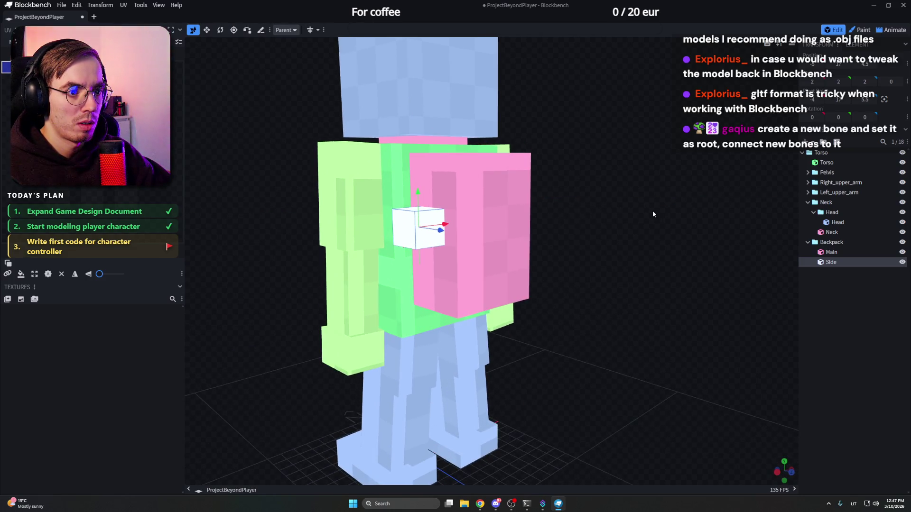
Resize the Side cube taller, stretch it down to 7, and nudge it inward
{"action": "key", "text": "s"}
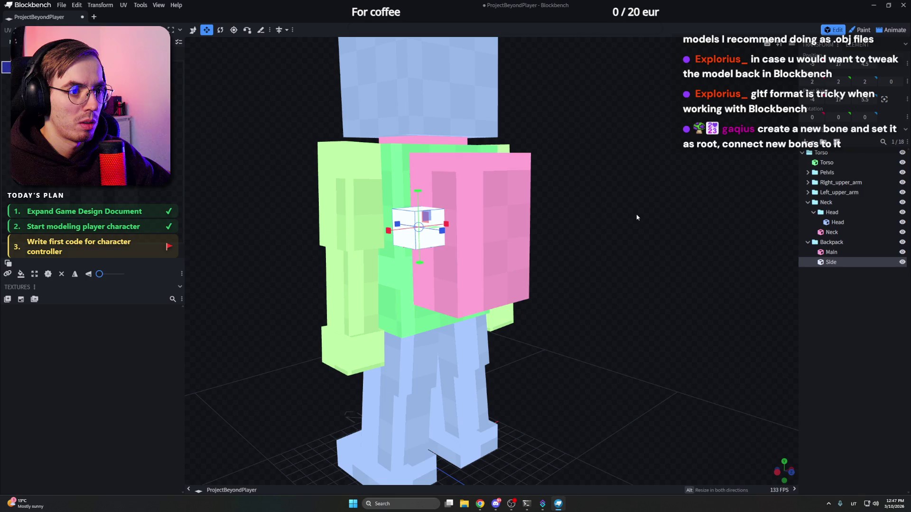
{"action": "left_click_drag", "start_coordinate": [417, 188], "coordinate": [416, 153]}
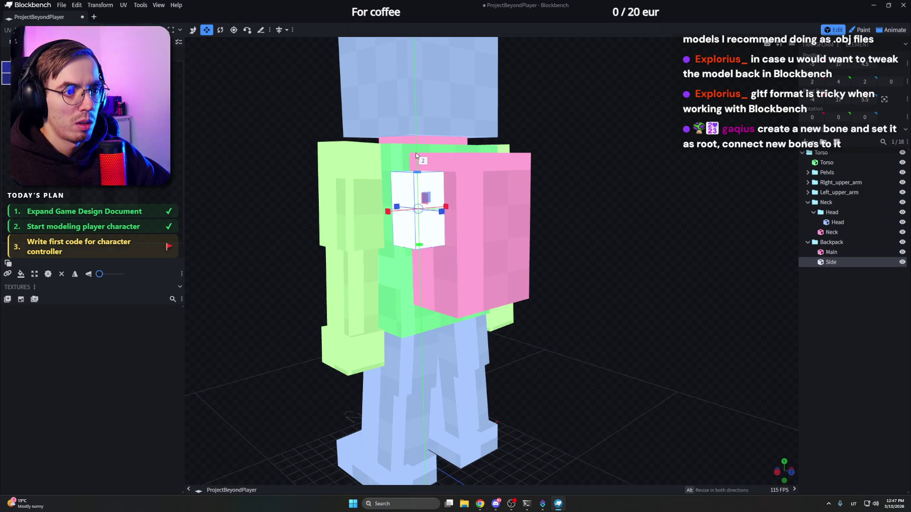
{"action": "left_click_drag", "start_coordinate": [423, 246], "coordinate": [422, 287]}
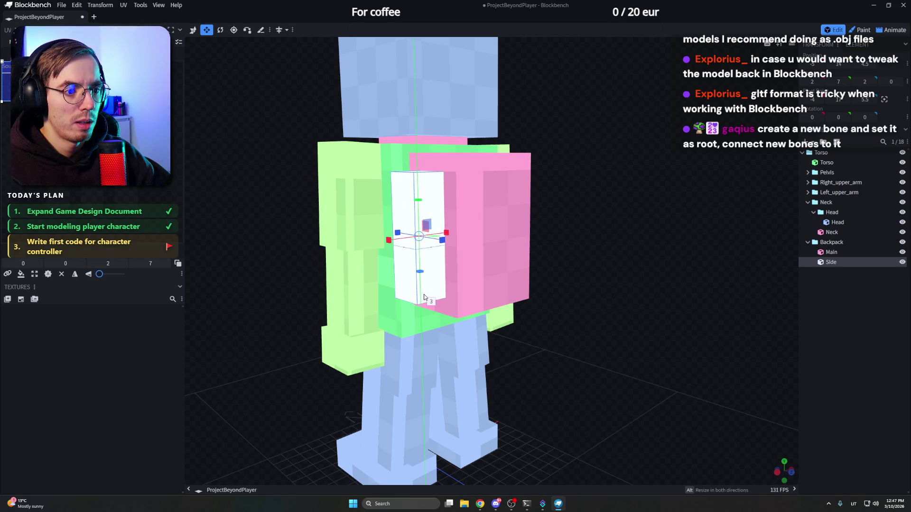
{"action": "mouse_move", "coordinate": [579, 209]}
{"action": "left_mouse_down"}
{"action": "mouse_move", "coordinate": [636, 214]}
{"action": "mouse_move", "coordinate": [620, 219]}
{"action": "mouse_move", "coordinate": [703, 218]}
{"action": "mouse_move", "coordinate": [560, 218]}
{"action": "left_mouse_up"}
{"action": "left_click_drag", "start_coordinate": [338, 226], "coordinate": [329, 227]}
{"action": "mouse_move", "coordinate": [560, 216]}
{"action": "left_mouse_down"}
{"action": "mouse_move", "coordinate": [614, 197]}
{"action": "mouse_move", "coordinate": [661, 199]}
{"action": "mouse_move", "coordinate": [631, 201]}
{"action": "left_mouse_up"}
{"action": "key", "text": "v"}
{"action": "mouse_move", "coordinate": [420, 251]}
{"action": "left_mouse_down"}
{"action": "mouse_move", "coordinate": [408, 254]}
{"action": "mouse_move", "coordinate": [604, 220]}
{"action": "mouse_move", "coordinate": [567, 210]}
{"action": "mouse_move", "coordinate": [515, 232]}
{"action": "mouse_move", "coordinate": [639, 183]}
{"action": "mouse_move", "coordinate": [642, 216]}
{"action": "mouse_move", "coordinate": [688, 211]}
{"action": "mouse_move", "coordinate": [511, 206]}
{"action": "mouse_move", "coordinate": [440, 192]}
{"action": "mouse_move", "coordinate": [467, 193]}
{"action": "mouse_move", "coordinate": [459, 246]}
{"action": "left_mouse_up"}
Duplicate the Side cube, then shift the Backpack group one unit and both Sides half a unit
{"action": "key", "text": "ctrl+d"}
{"action": "scroll", "coordinate": [639, 184], "scroll_direction": "down", "scroll_amount": 2}
{"action": "left_click", "coordinate": [830, 294]}
{"action": "scroll", "coordinate": [684, 208], "scroll_direction": "up", "scroll_amount": 3}
{"action": "double_click", "coordinate": [459, 249]}
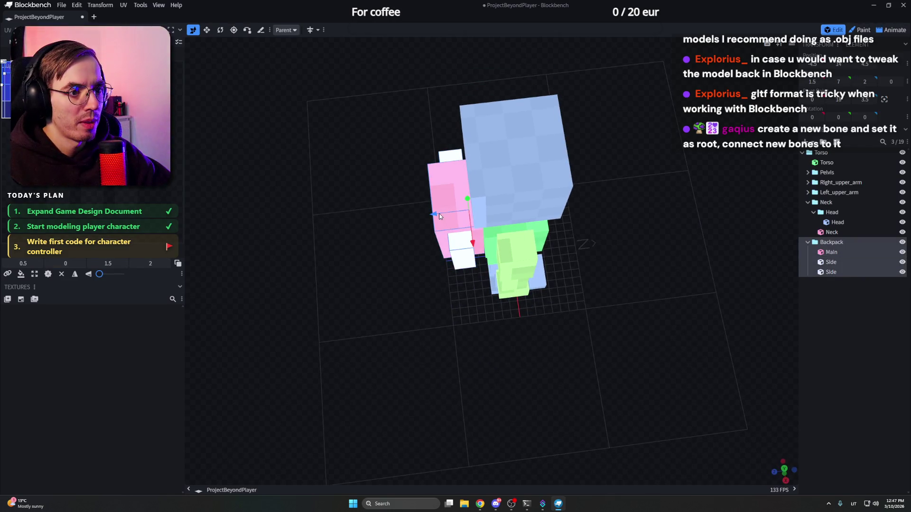
{"action": "left_click_drag", "start_coordinate": [440, 217], "coordinate": [443, 214]}
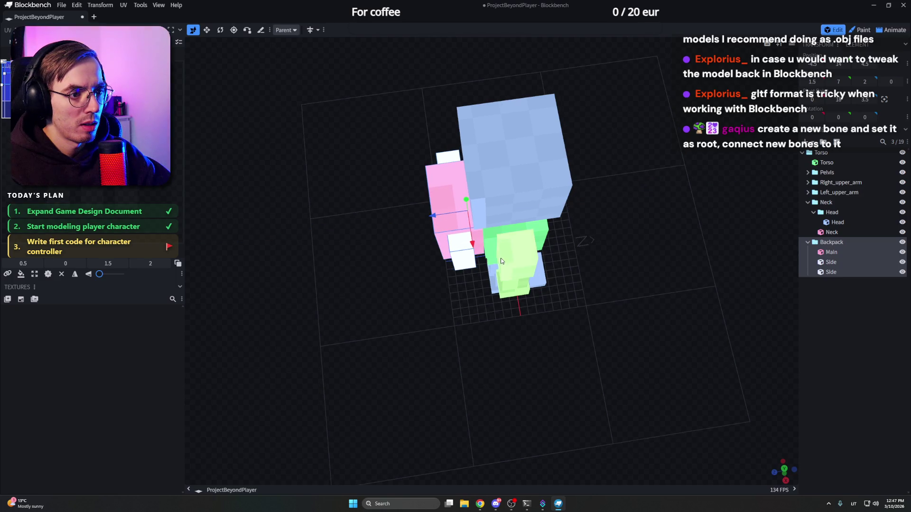
{"action": "left_click", "coordinate": [460, 249]}
{"action": "left_click", "coordinate": [461, 188], "text": "shift"}
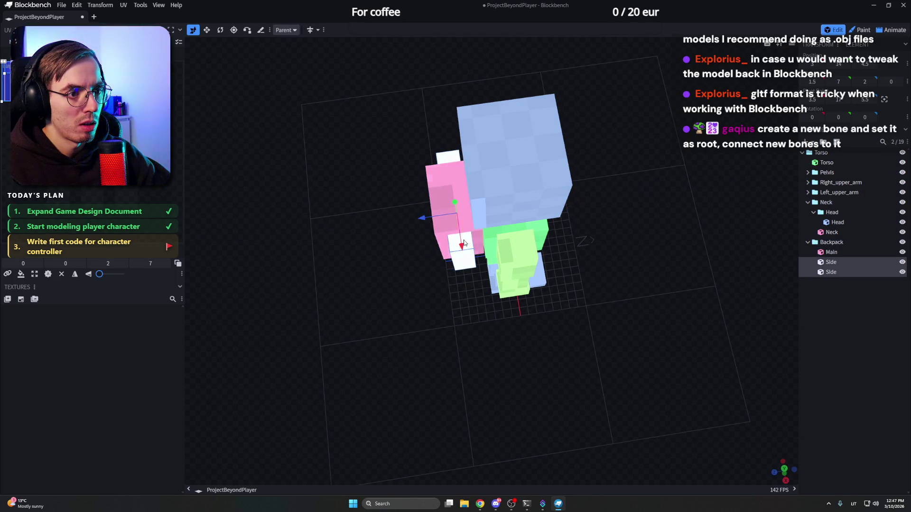
{"action": "left_click_drag", "start_coordinate": [441, 216], "coordinate": [442, 216]}
{"action": "mouse_move", "coordinate": [373, 201]}
{"action": "left_mouse_down"}
{"action": "mouse_move", "coordinate": [585, 142]}
{"action": "mouse_move", "coordinate": [661, 178]}
{"action": "left_mouse_up"}
Save ProjectBeyondPlayer.bbmodel repeatedly while selecting outliner items, then open the File menu
{"action": "key", "text": "ctrl+s"}
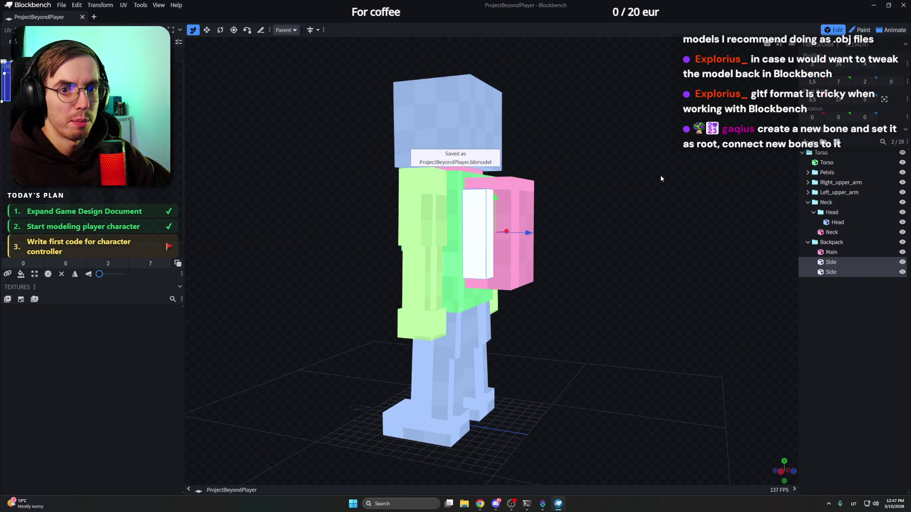
{"action": "left_click", "coordinate": [837, 243]}
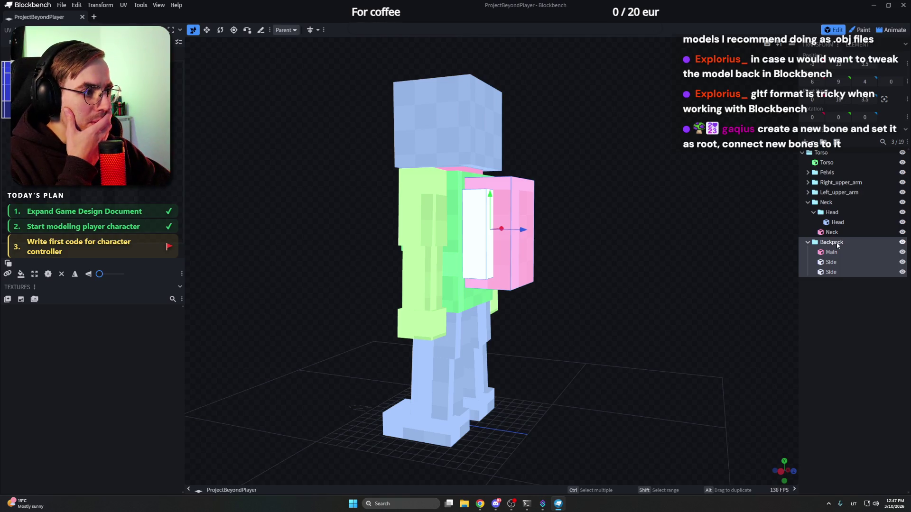
{"action": "left_click", "coordinate": [844, 287]}
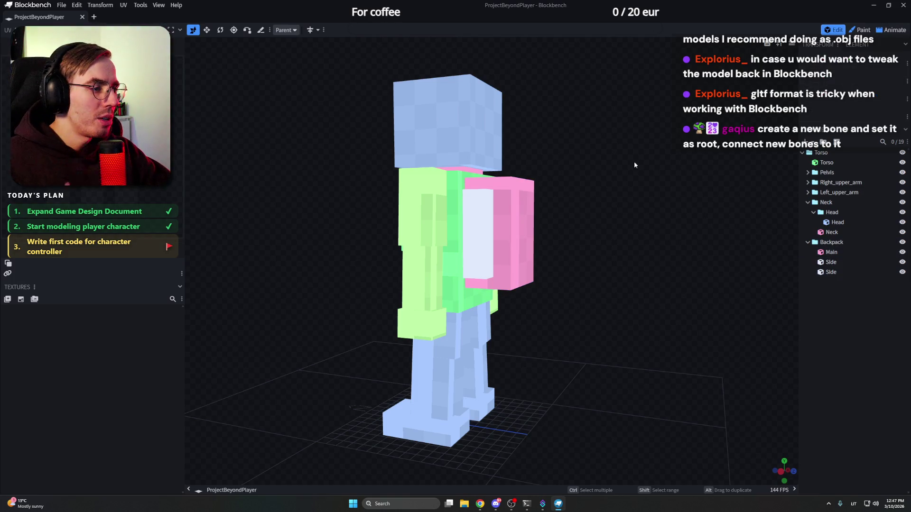
{"action": "left_click", "coordinate": [831, 243]}
{"action": "key", "text": "ctrl+s"}
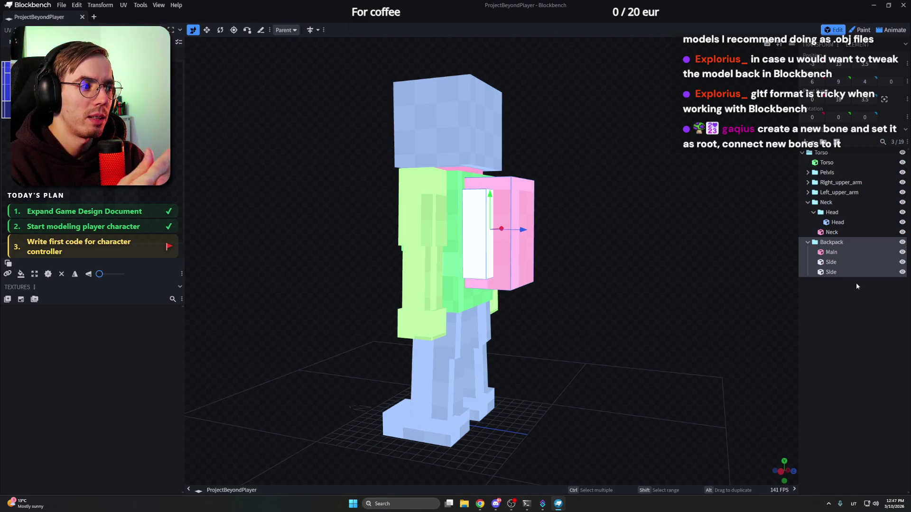
{"action": "left_click", "coordinate": [856, 284]}
{"action": "left_click", "coordinate": [831, 252]}
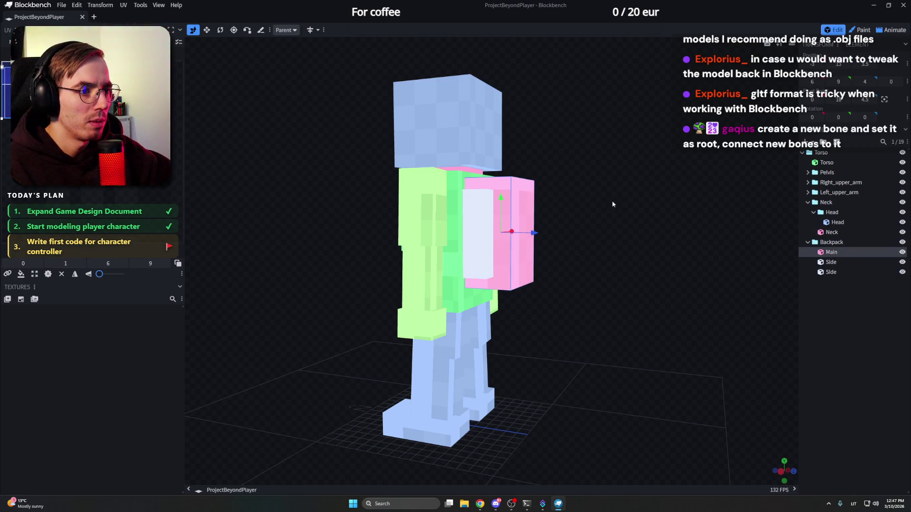
{"action": "left_click", "coordinate": [903, 325]}
{"action": "key", "text": "ctrl+s"}
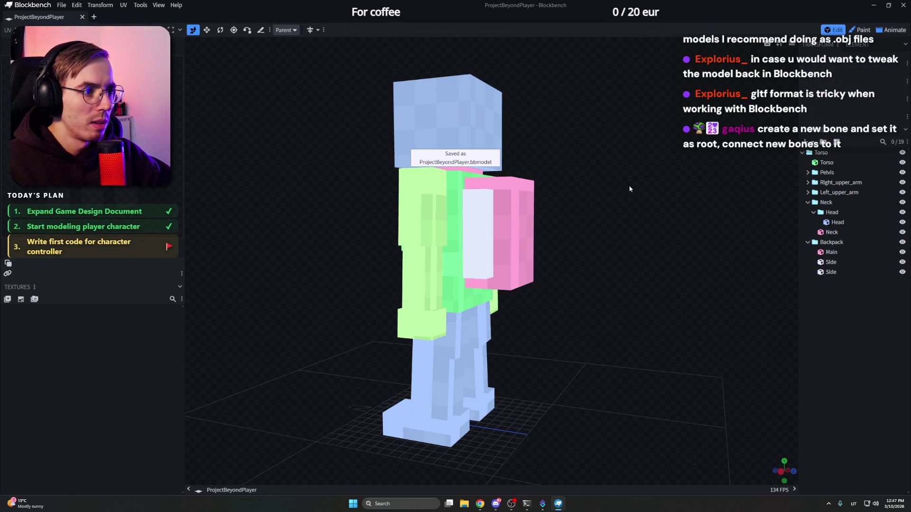
{"action": "left_click", "coordinate": [65, 6]}
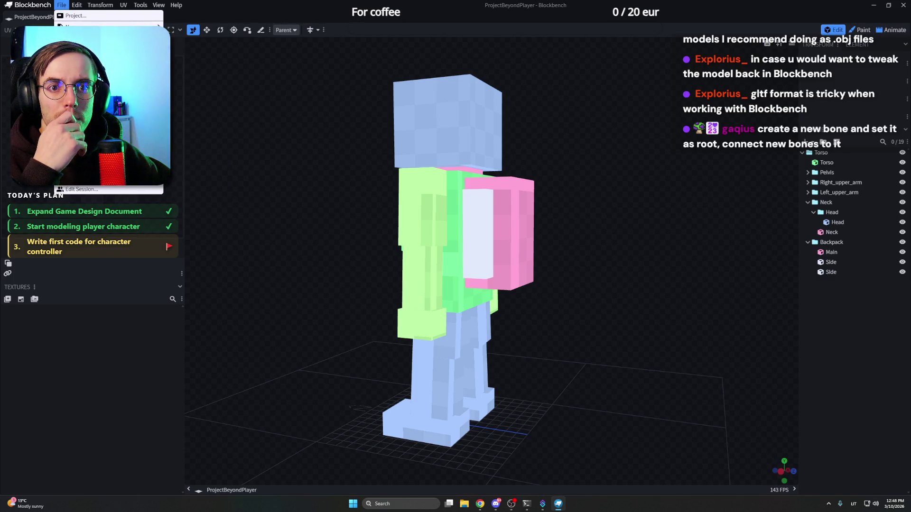
Export the model as glTF over ProjectBeyondPlayer.gltf in Models, then close Blockbench
{"action": "mouse_move", "coordinate": [156, 146]}
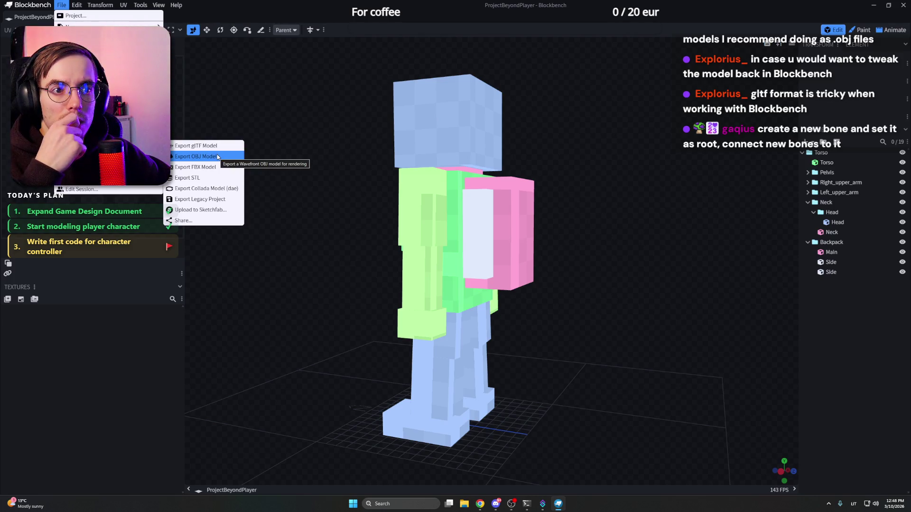
{"action": "left_click", "coordinate": [199, 145]}
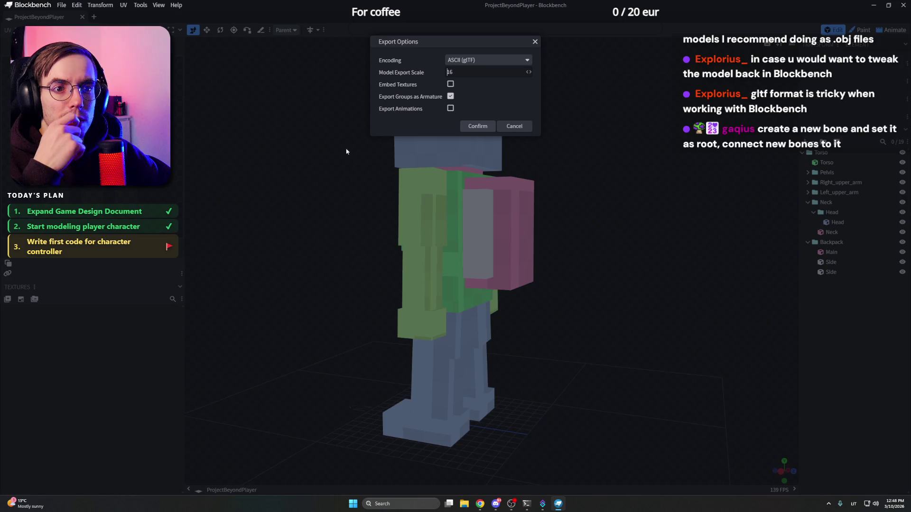
{"action": "left_click", "coordinate": [485, 124]}
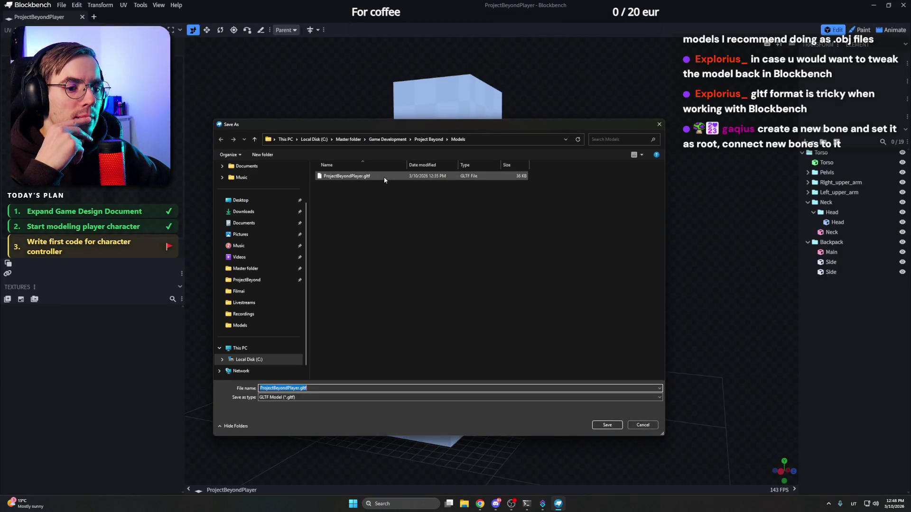
{"action": "left_click", "coordinate": [379, 176]}
{"action": "left_click", "coordinate": [607, 425]}
{"action": "left_click", "coordinate": [474, 252]}
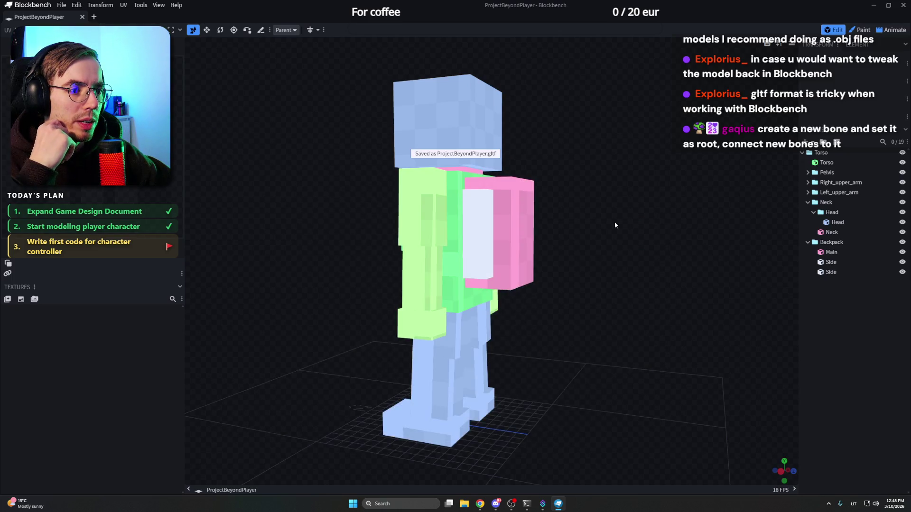
{"action": "left_click", "coordinate": [904, 5]}
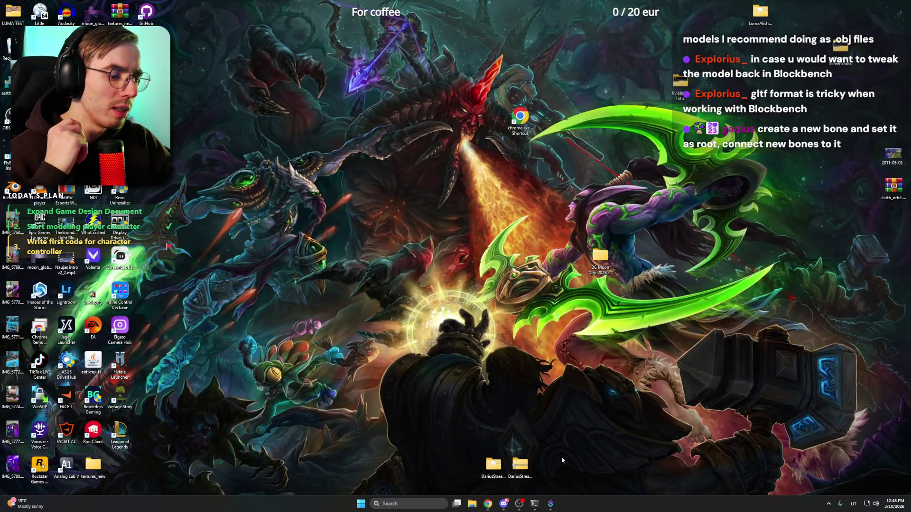
{"action": "left_click", "coordinate": [360, 504]}
{"action": "type", "text": "unity"}
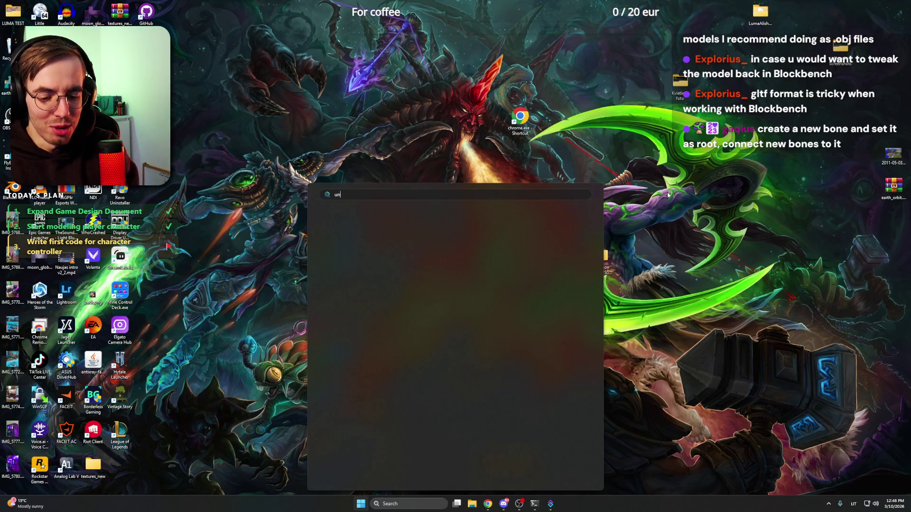
{"action": "key", "text": "Return"}
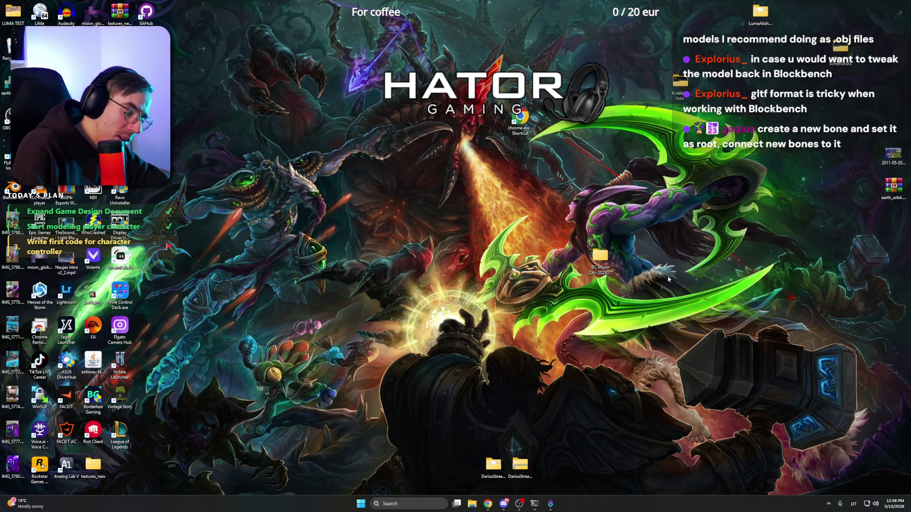
{"action": "left_click", "coordinate": [472, 505]}
Close the Reddit Blockbench tab in Chrome and switch to the Notion Voxels tab
{"action": "mouse_move", "coordinate": [487, 504]}
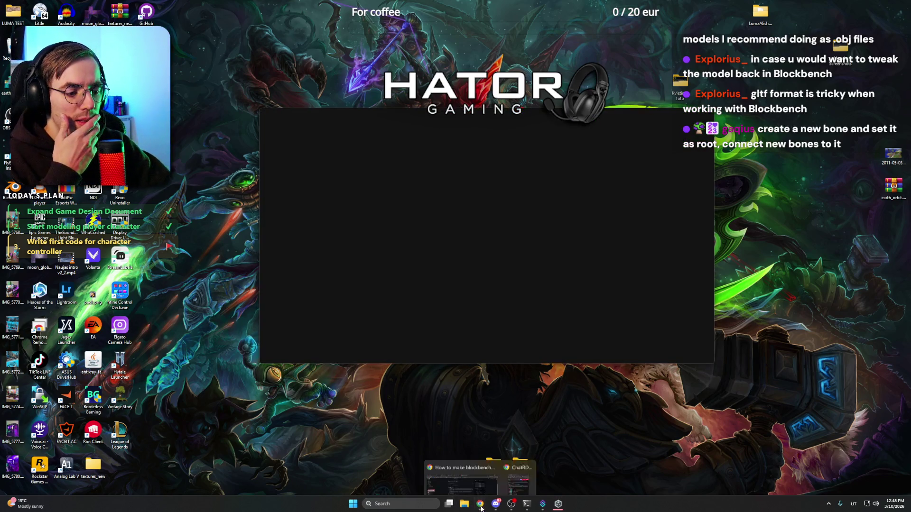
{"action": "left_click", "coordinate": [482, 460]}
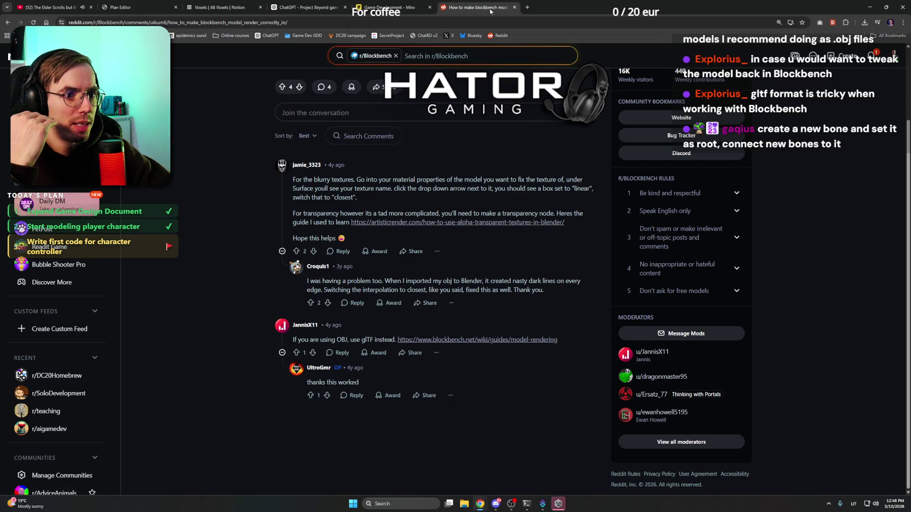
{"action": "left_click", "coordinate": [515, 8]}
{"action": "left_click", "coordinate": [219, 7]}
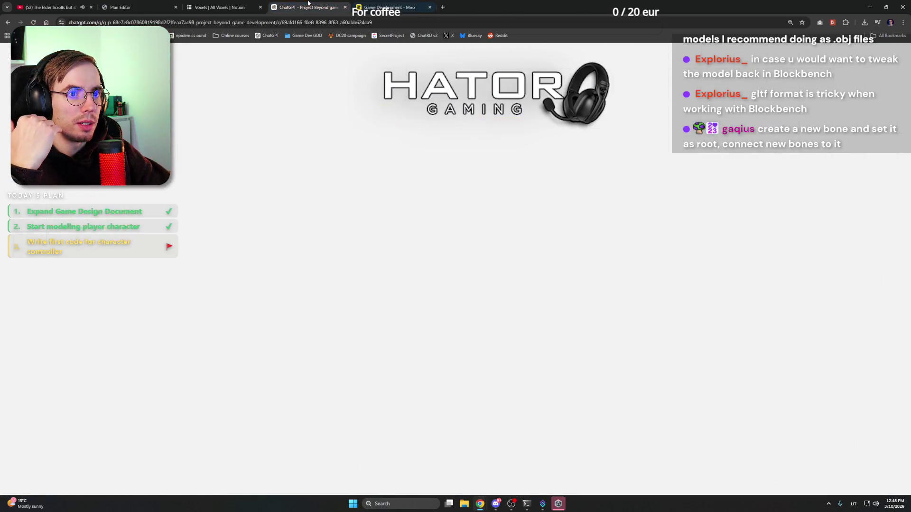
Go to the Player page under Gameplay in the Notion sidebar
{"action": "scroll", "coordinate": [72, 306], "scroll_direction": "up", "scroll_amount": 3}
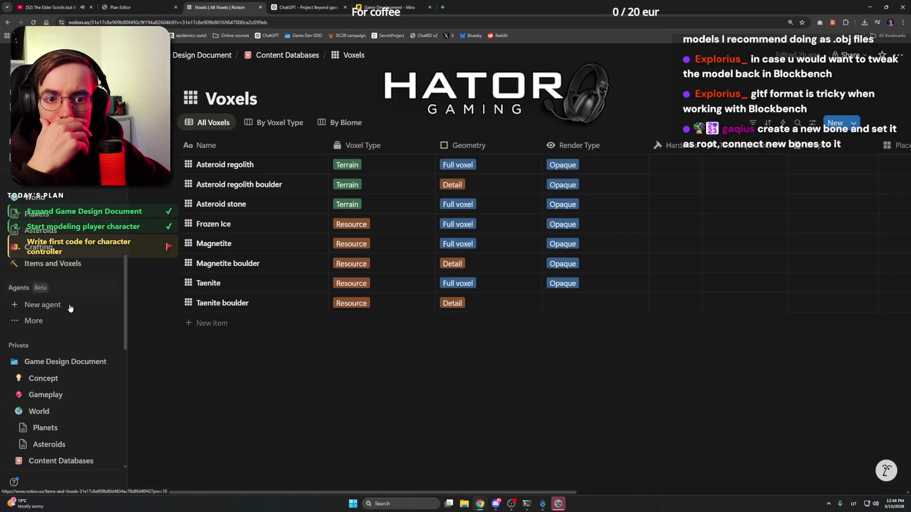
{"action": "scroll", "coordinate": [71, 306], "scroll_direction": "down", "scroll_amount": 7}
{"action": "scroll", "coordinate": [74, 304], "scroll_direction": "up", "scroll_amount": 2}
{"action": "scroll", "coordinate": [72, 303], "scroll_direction": "up", "scroll_amount": 1}
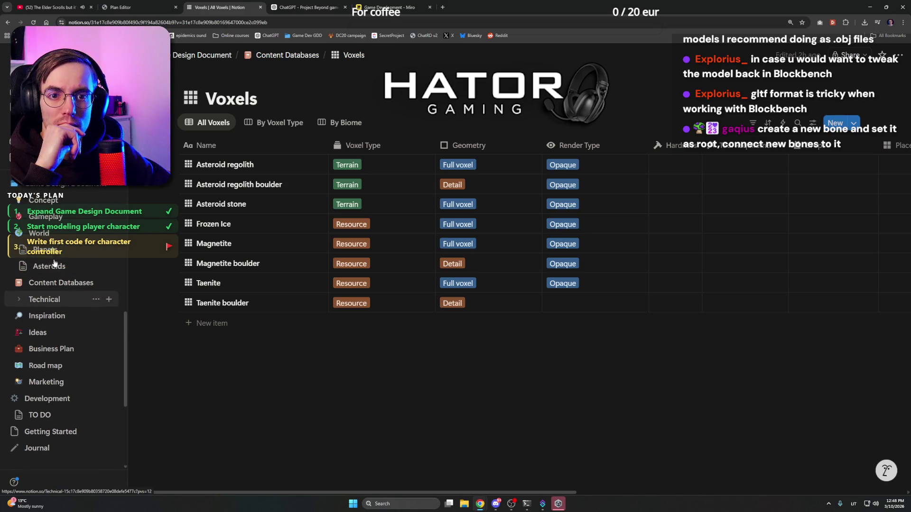
{"action": "scroll", "coordinate": [64, 253], "scroll_direction": "up", "scroll_amount": 3}
{"action": "left_click", "coordinate": [58, 253]}
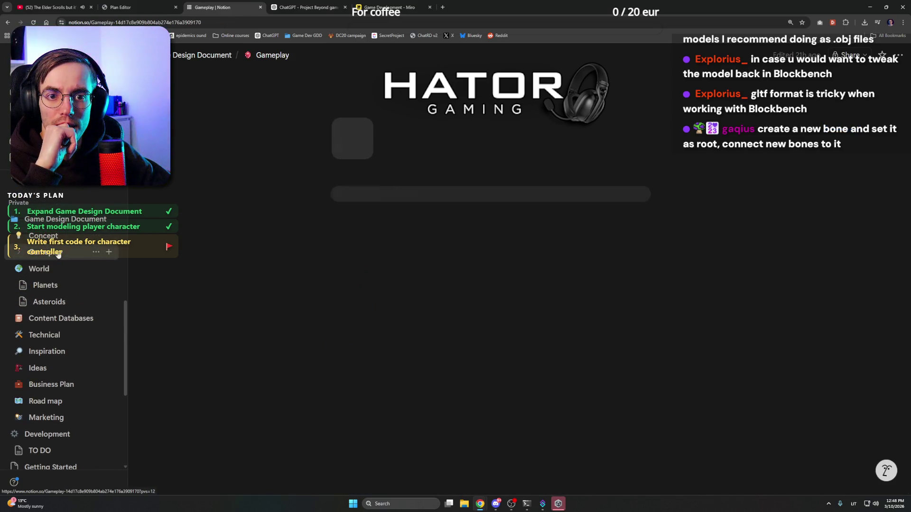
{"action": "left_click", "coordinate": [47, 284]}
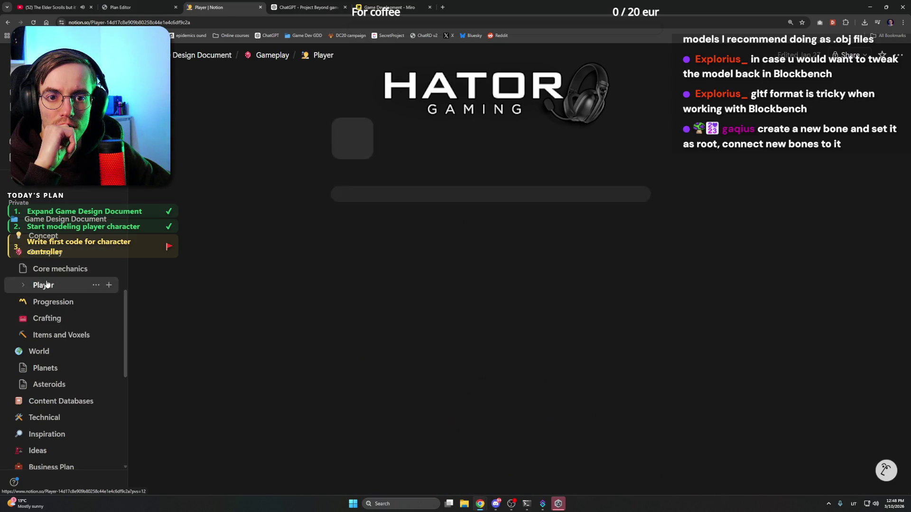
Insert a table of contents below the Player title using /con
{"action": "left_click", "coordinate": [427, 234]}
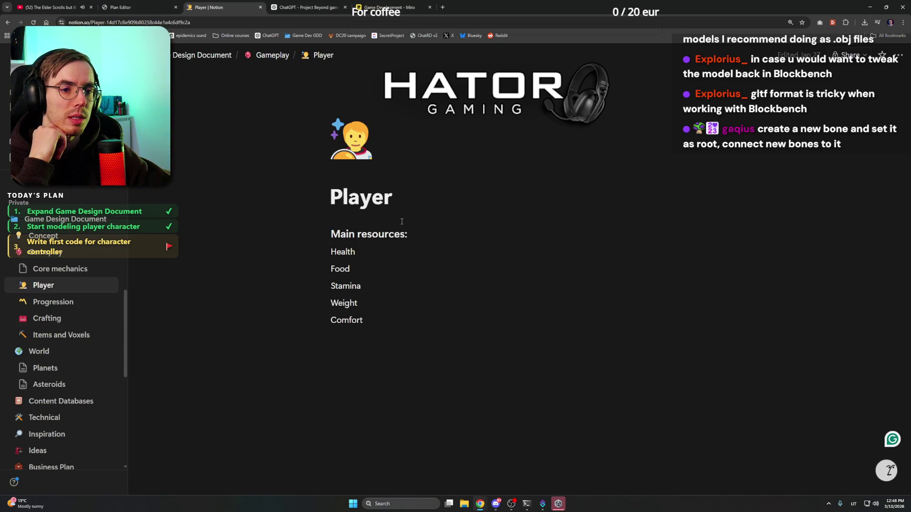
{"action": "left_click", "coordinate": [433, 192]}
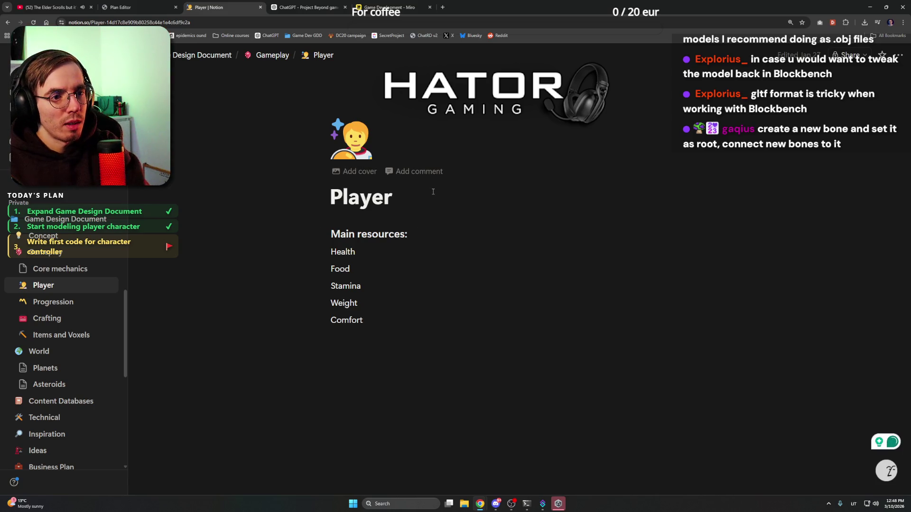
{"action": "key", "text": "Return"}
{"action": "type", "text": "/con"}
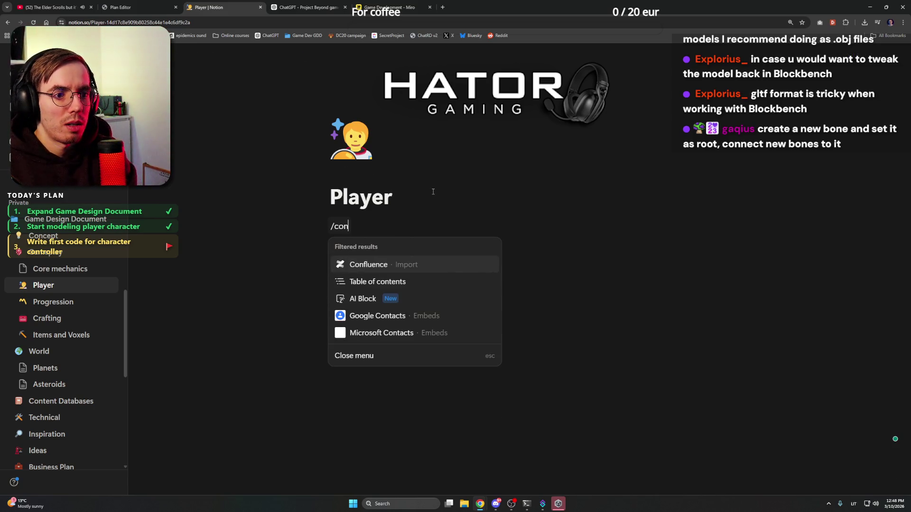
{"action": "key", "text": "Down"}
{"action": "key", "text": "Return"}
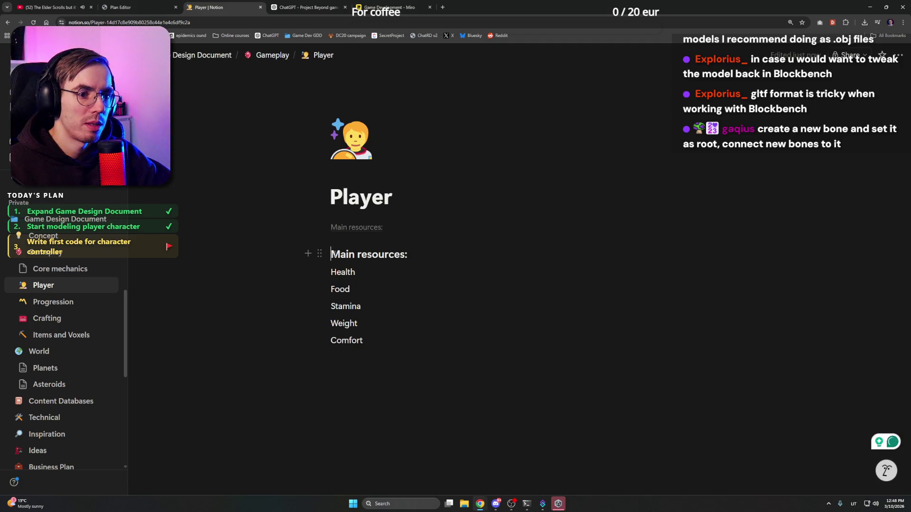
Rename the 'Main resources:' heading to 'Player resources' as a heading 1
{"action": "left_click_drag", "start_coordinate": [332, 254], "coordinate": [408, 253]}
{"action": "type", "text": "Pl"}
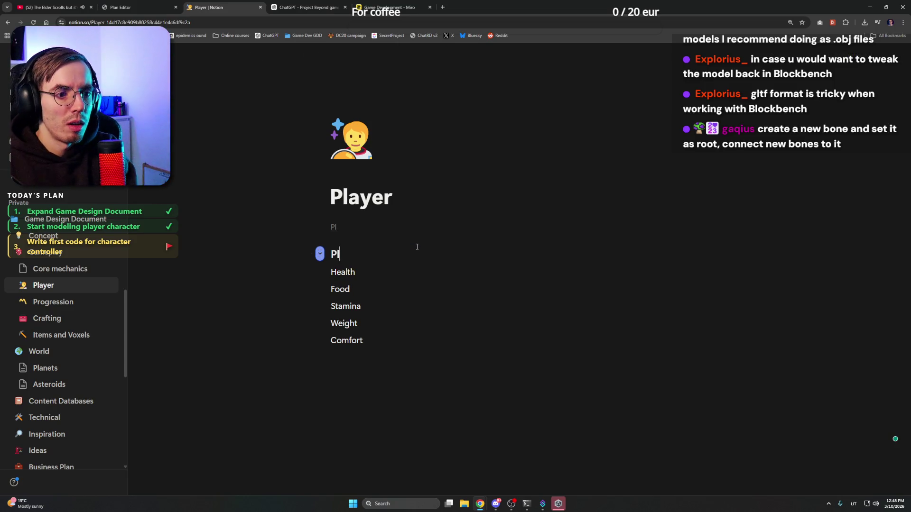
{"action": "type", "text": "ayer resources"}
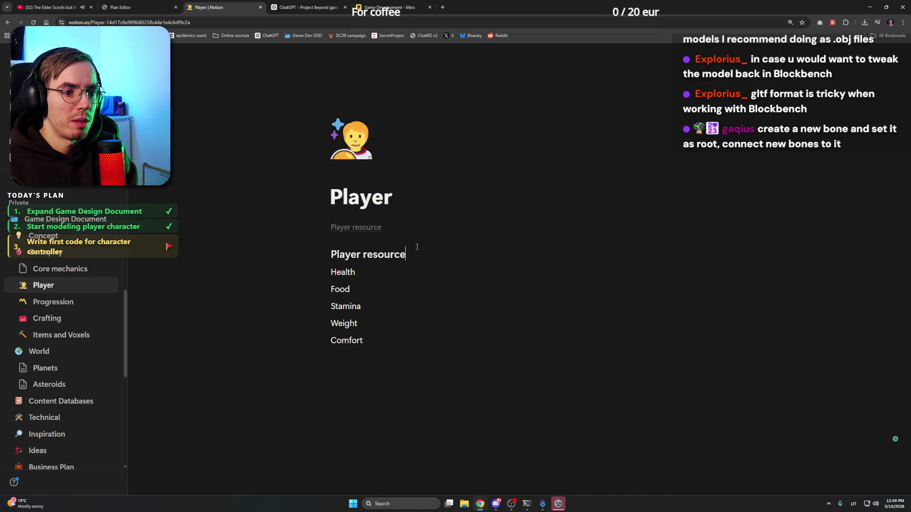
{"action": "key", "text": "ctrl+shift+Left"}
{"action": "key", "text": "ctrl+shift+Left"}
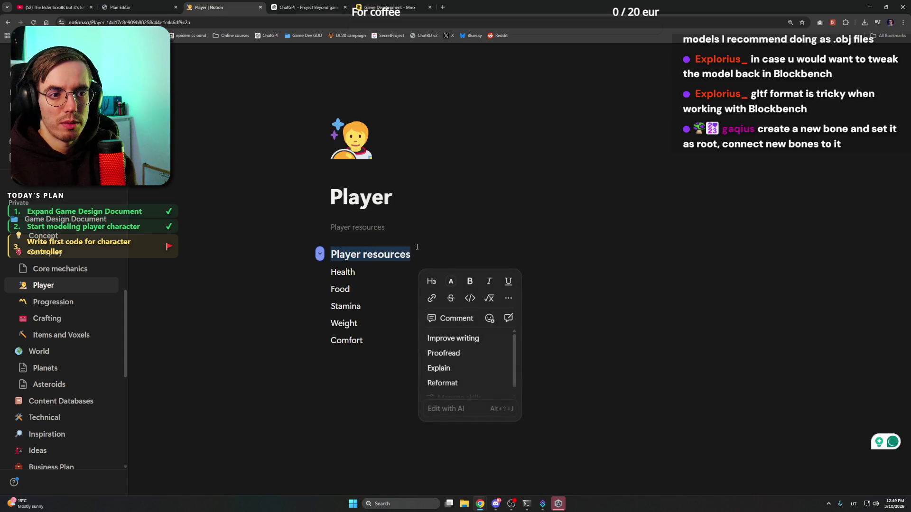
{"action": "key", "text": "ctrl+alt+1"}
{"action": "key", "text": "Left"}
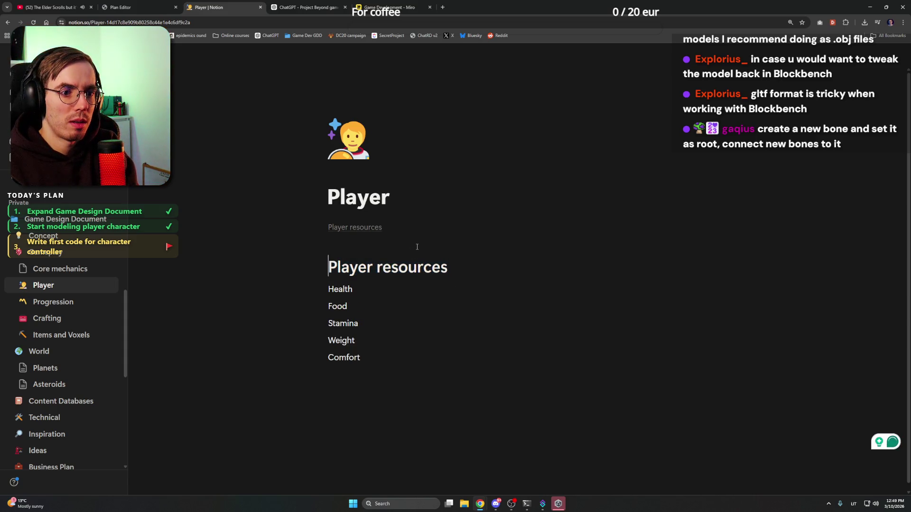
Add a 'Player movement' heading 1 above Player resources
{"action": "key", "text": "Return"}
{"action": "type", "text": "P"}
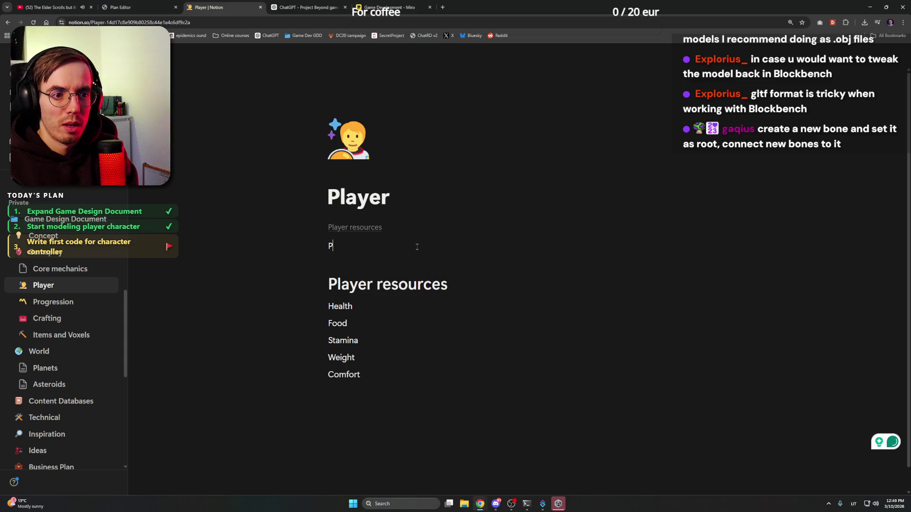
{"action": "type", "text": "layer moe"}
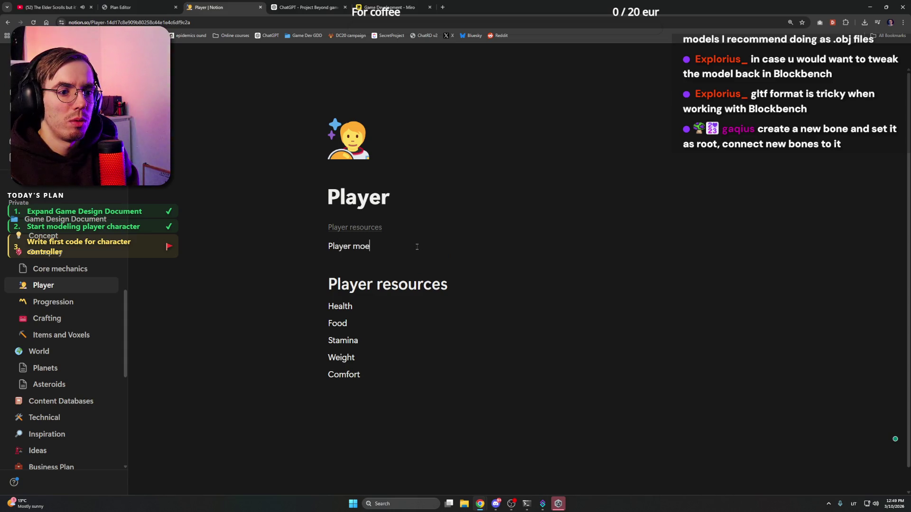
{"action": "key", "text": "BackSpace"}
{"action": "type", "text": "vement"}
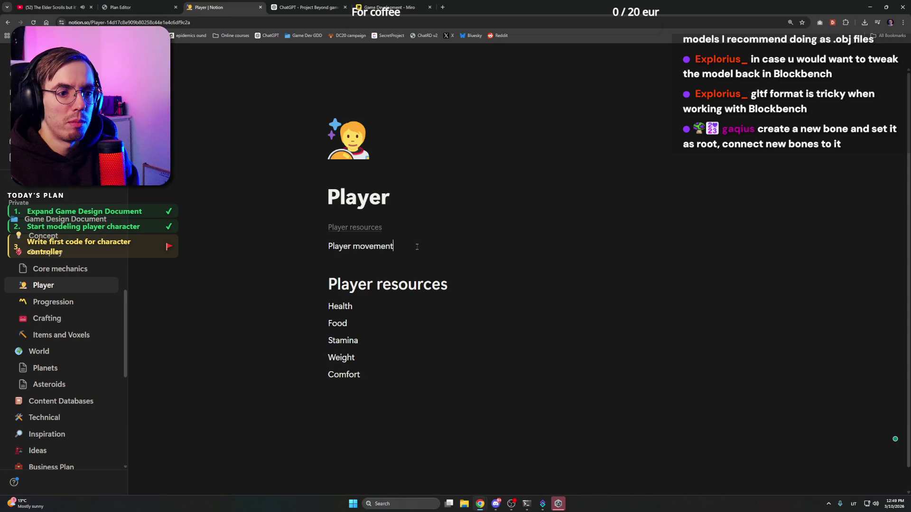
{"action": "key", "text": "ctrl+shift+Left"}
{"action": "key", "text": "Left"}
{"action": "key", "text": "Left"}
{"action": "key", "text": "Left"}
{"action": "key", "text": "Left"}
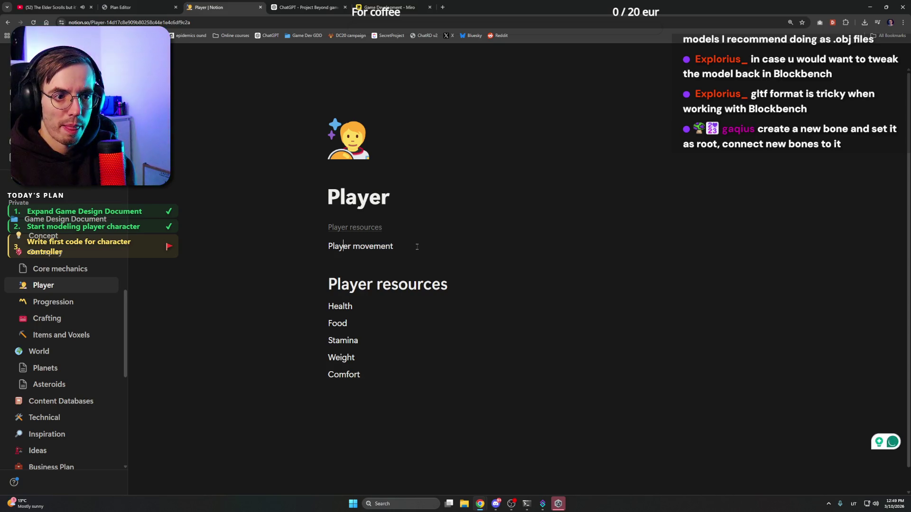
{"action": "key", "text": "ctrl+shift+Right"}
{"action": "key", "text": "ctrl+shift+Right"}
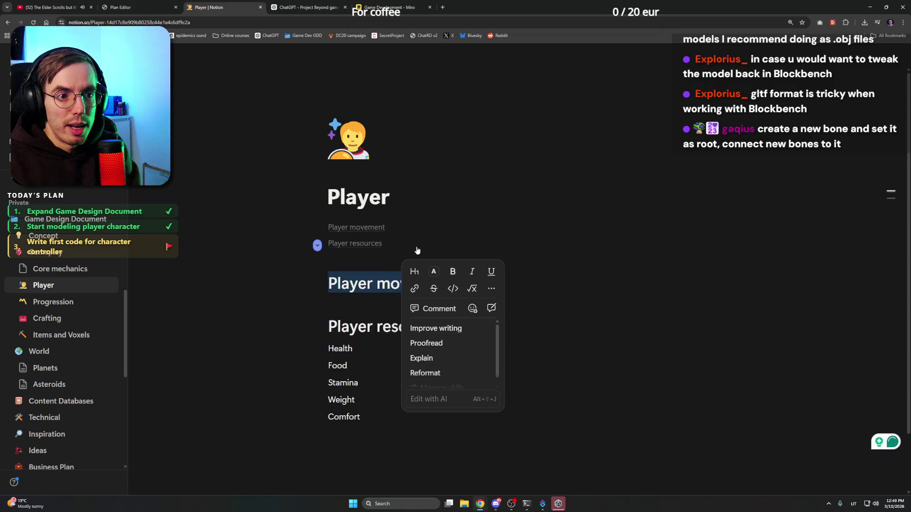
{"action": "key", "text": "ctrl+alt+1"}
{"action": "key", "text": "Escape"}
{"action": "left_click", "coordinate": [474, 282]}
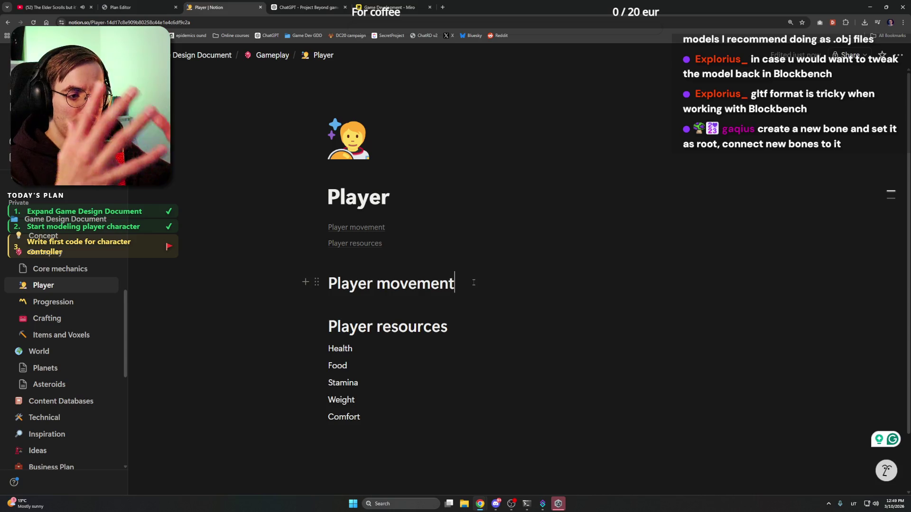
{"action": "scroll", "coordinate": [474, 282], "scroll_direction": "down", "scroll_amount": 1}
Dismiss Unity Hub's update notice and launch ProjectBeyond from the Projects list
{"action": "left_click", "coordinate": [558, 503]}
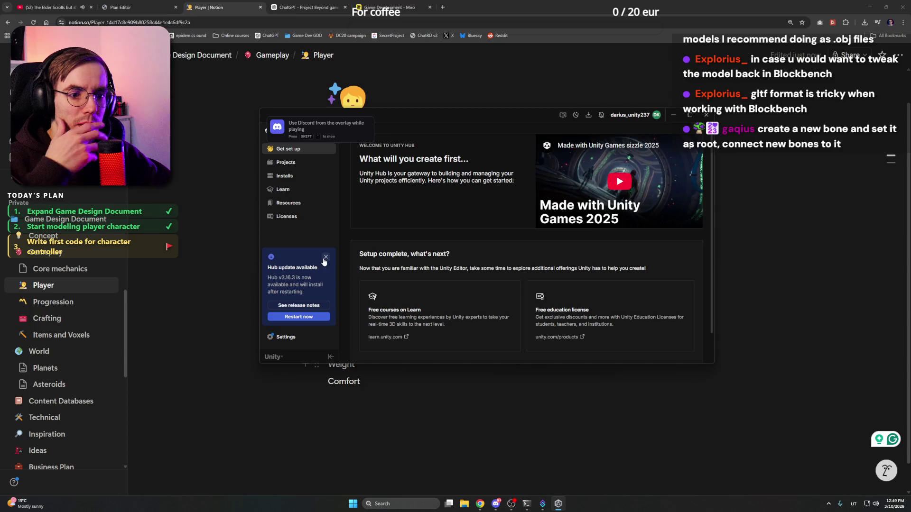
{"action": "left_click", "coordinate": [326, 256]}
{"action": "left_click", "coordinate": [286, 163]}
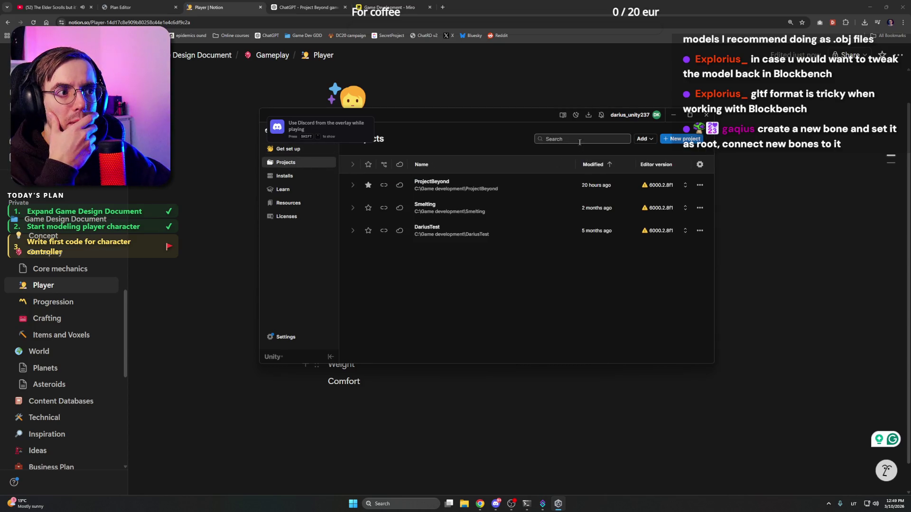
{"action": "left_click", "coordinate": [531, 188]}
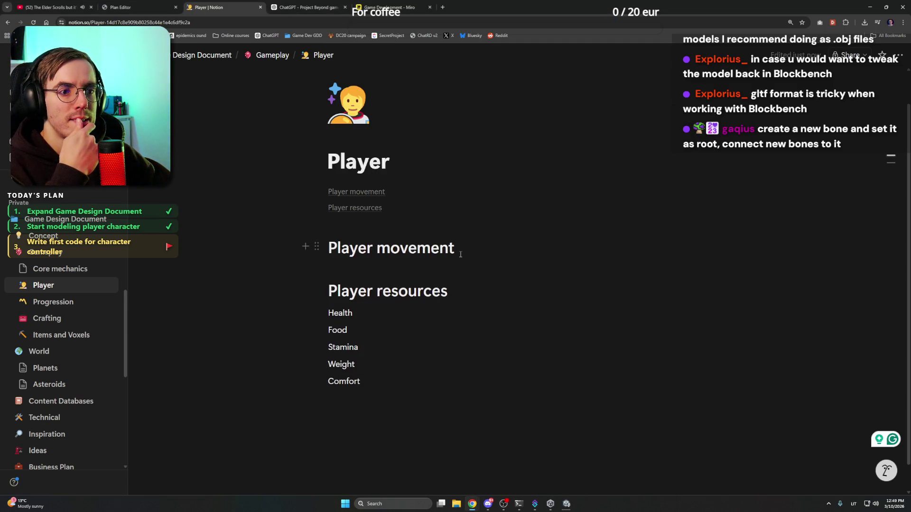
Write 'The player will have two modes for movement: Gravity, zero-gravity.' under Player movement
{"action": "scroll", "coordinate": [460, 255], "scroll_direction": "down", "scroll_amount": 1}
{"action": "left_click", "coordinate": [466, 226]}
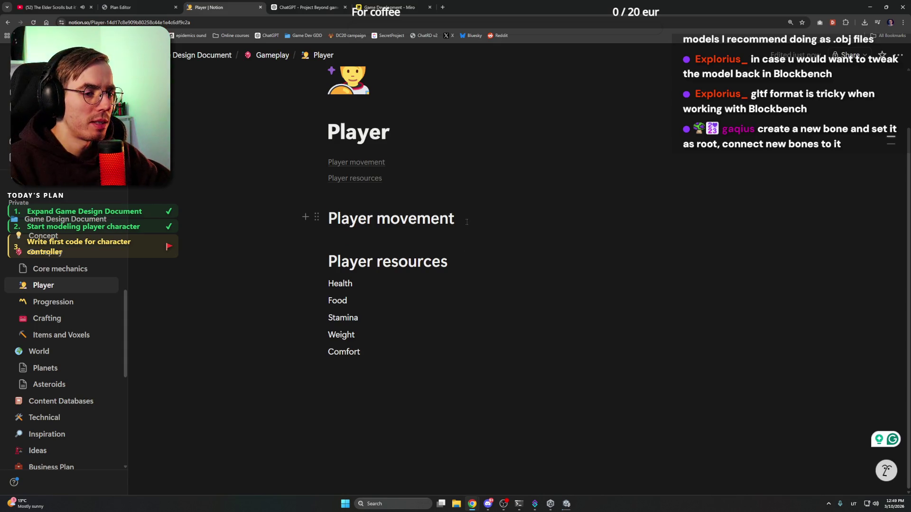
{"action": "key", "text": "Return"}
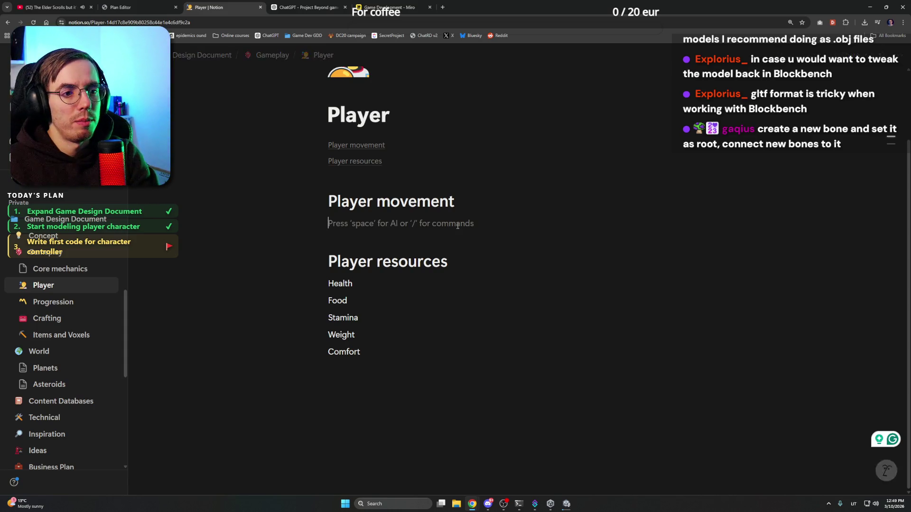
{"action": "type", "text": "The player will "}
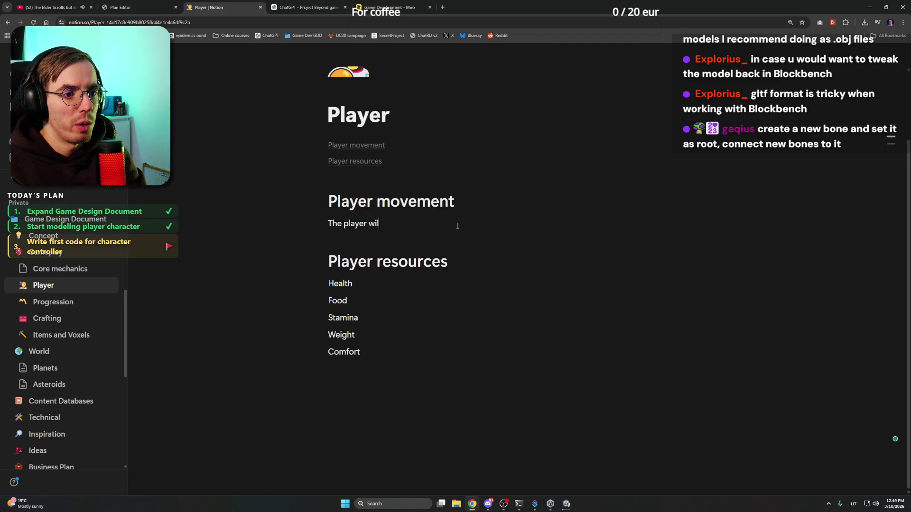
{"action": "type", "text": "have"}
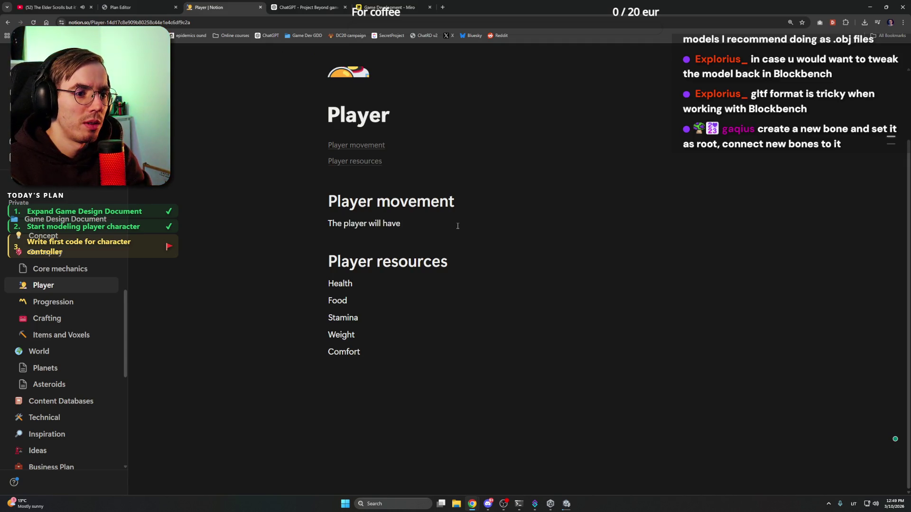
{"action": "type", "text": " two modes "}
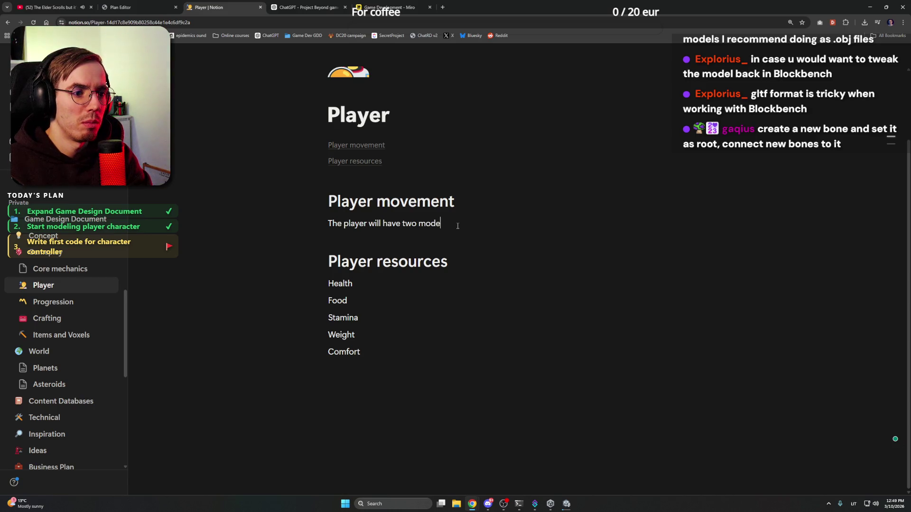
{"action": "type", "text": "for move"}
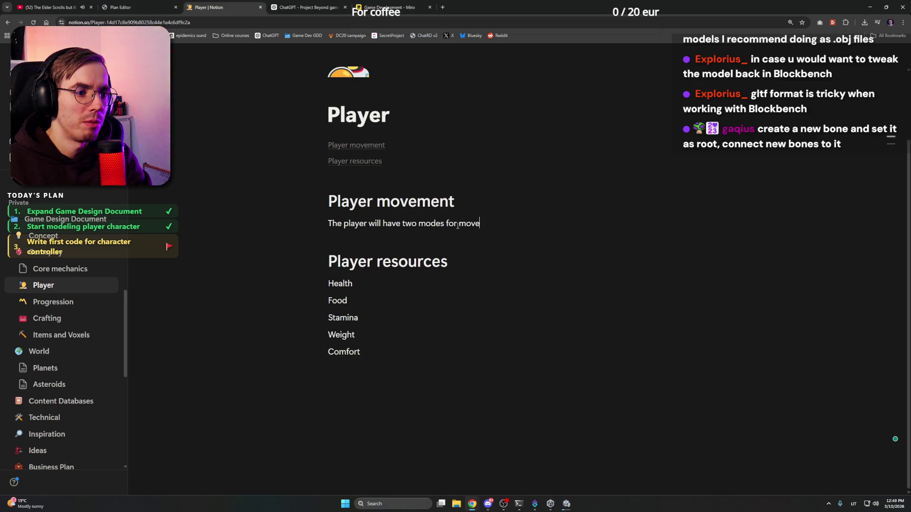
{"action": "type", "text": "ment:"}
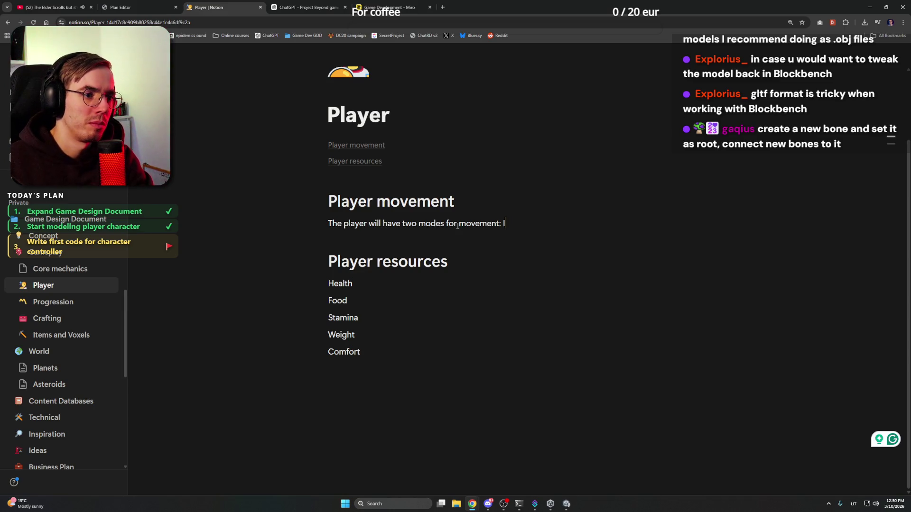
{"action": "type", "text": "In  Gravity,"}
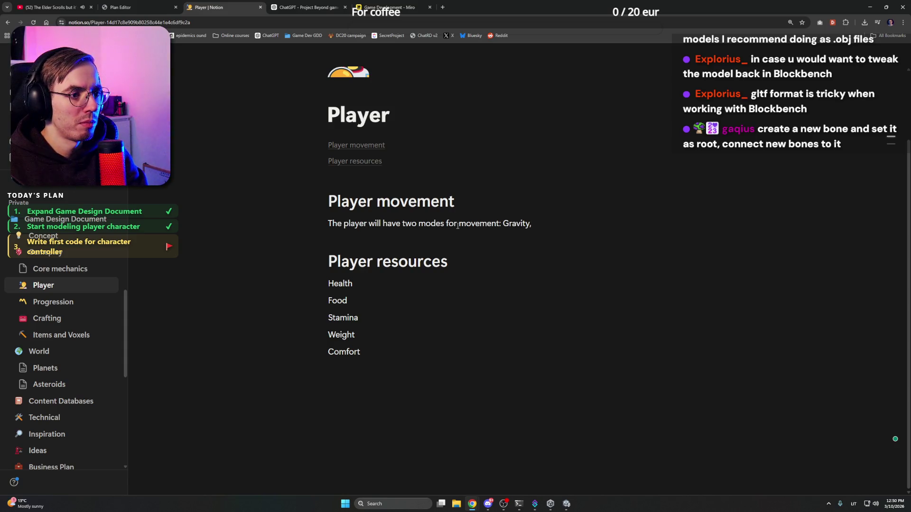
{"action": "type", "text": " Zero-gravity"}
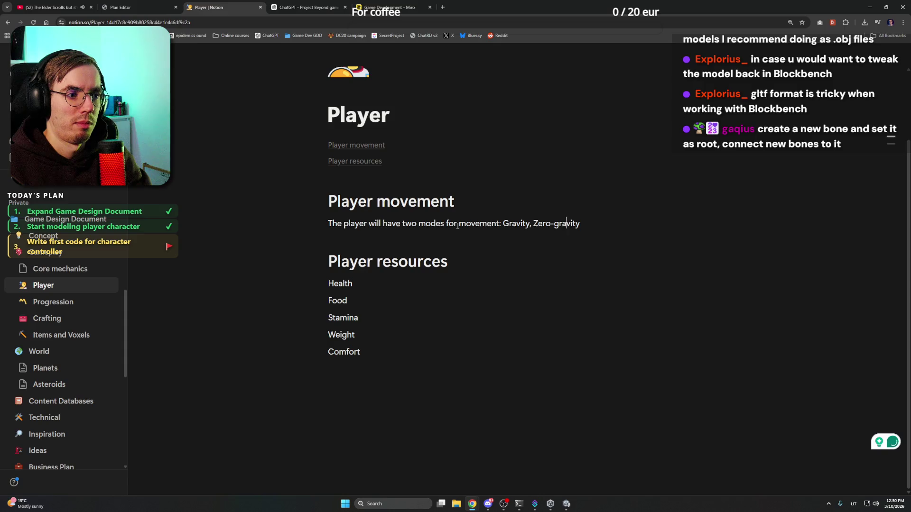
{"action": "key", "text": "Delete"}
{"action": "type", "text": "z"}
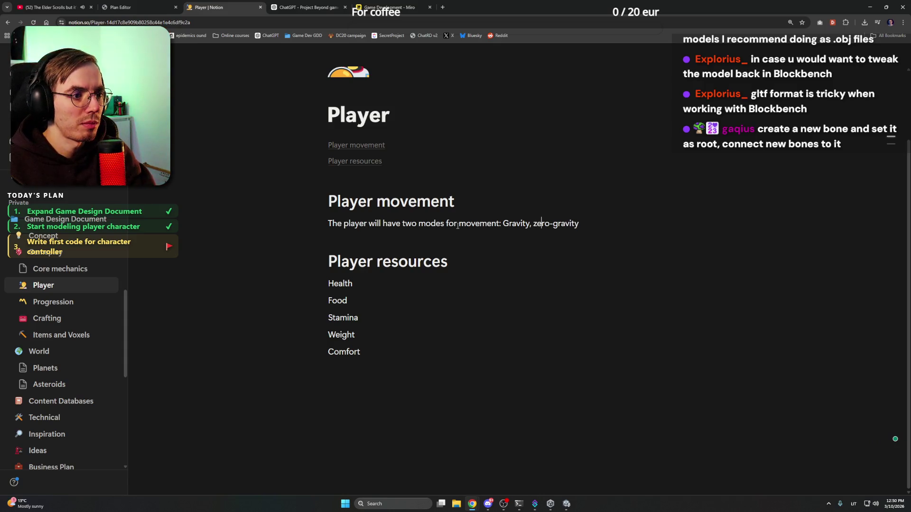
{"action": "key", "text": "End"}
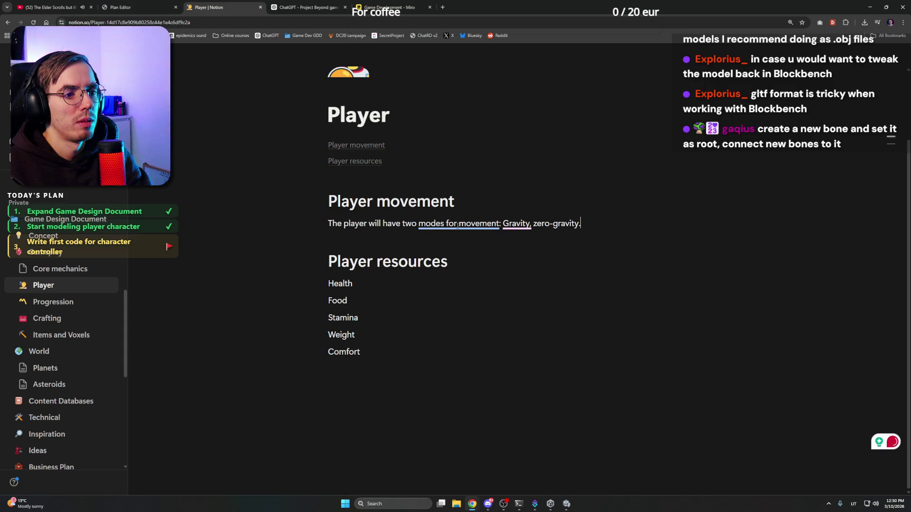
{"action": "key", "text": "Return"}
{"action": "mouse_move", "coordinate": [458, 224]}
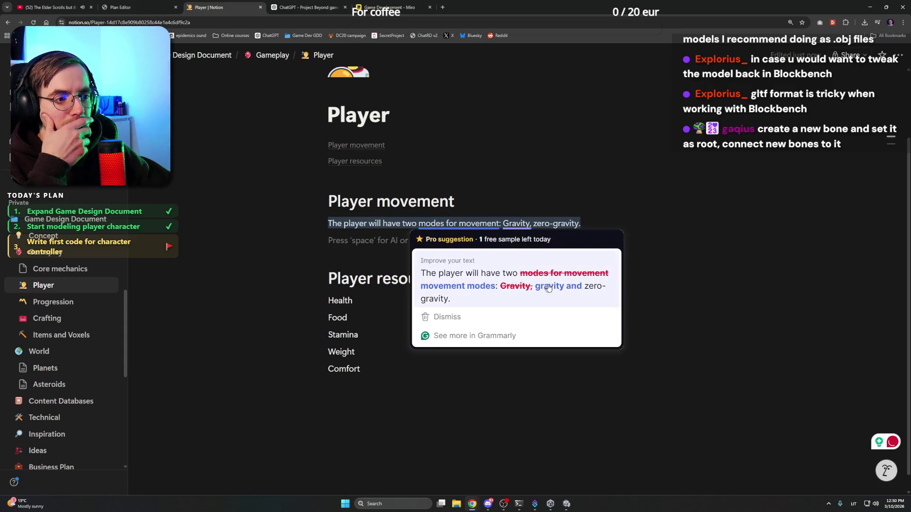
Accept the Grammarly rewording of the movement sentence and add blank lines below it
{"action": "left_click", "coordinate": [574, 294]}
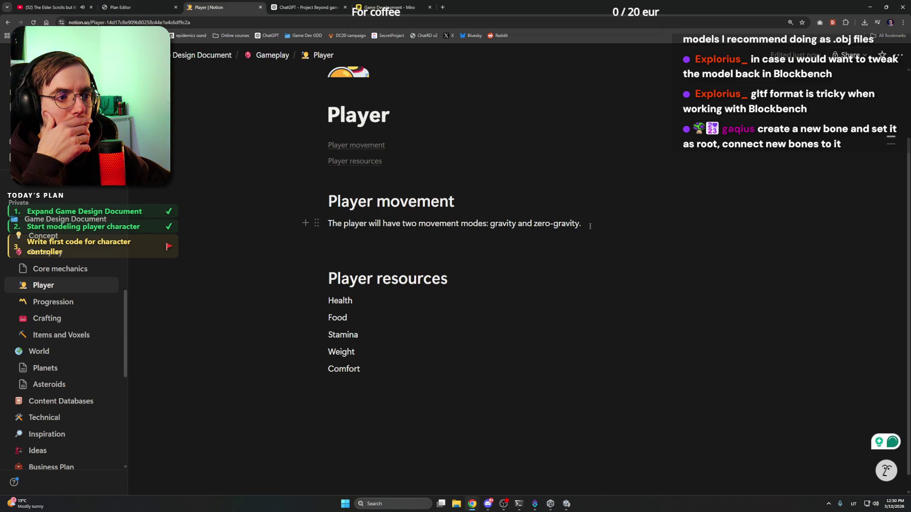
{"action": "key", "text": "Return"}
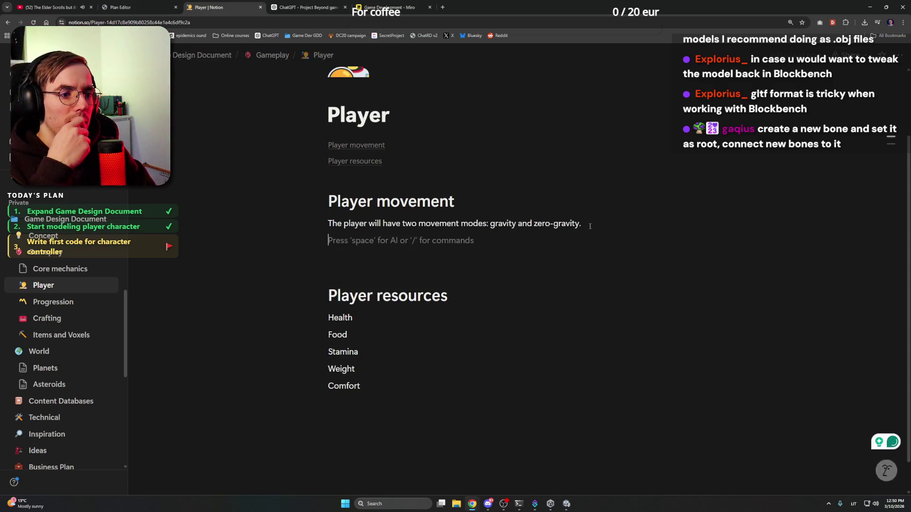
{"action": "key", "text": "Return"}
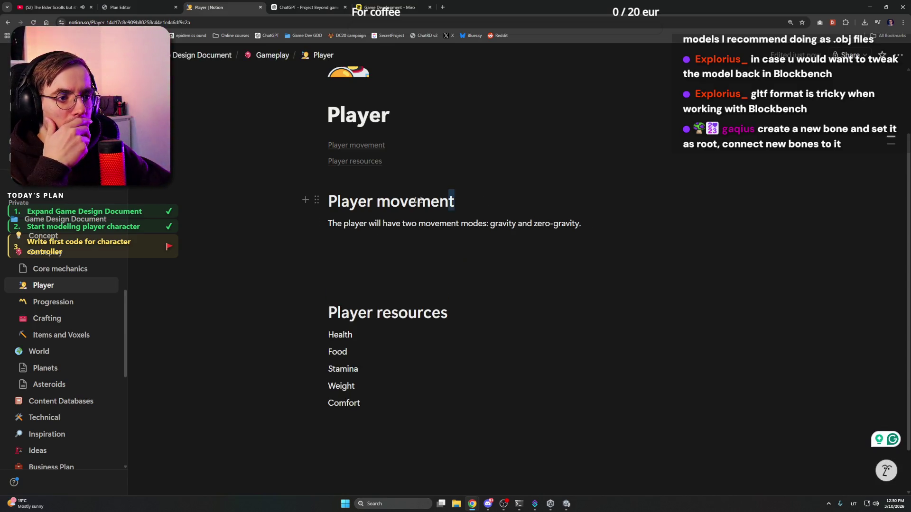
Colour the Player movement and Player resources headings orange
{"action": "triple_click", "coordinate": [455, 205]}
{"action": "left_click", "coordinate": [495, 231]}
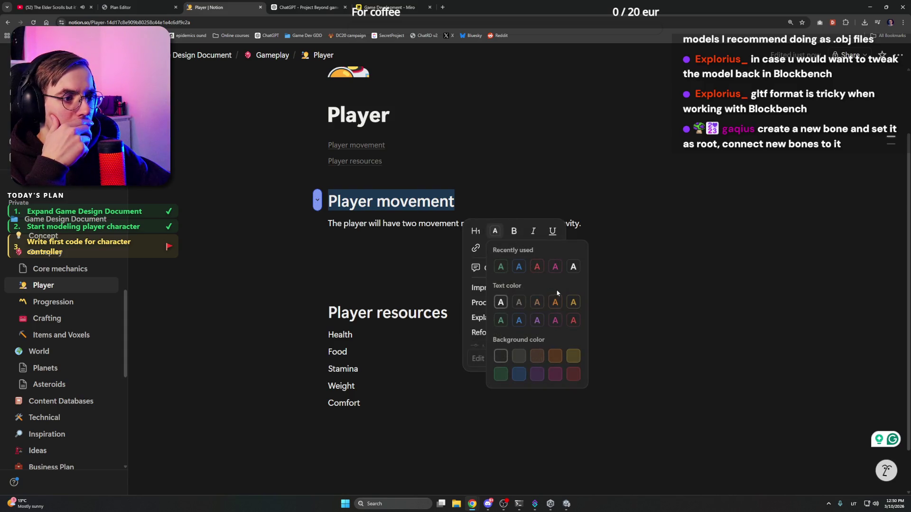
{"action": "left_click", "coordinate": [574, 301]}
{"action": "triple_click", "coordinate": [451, 315]}
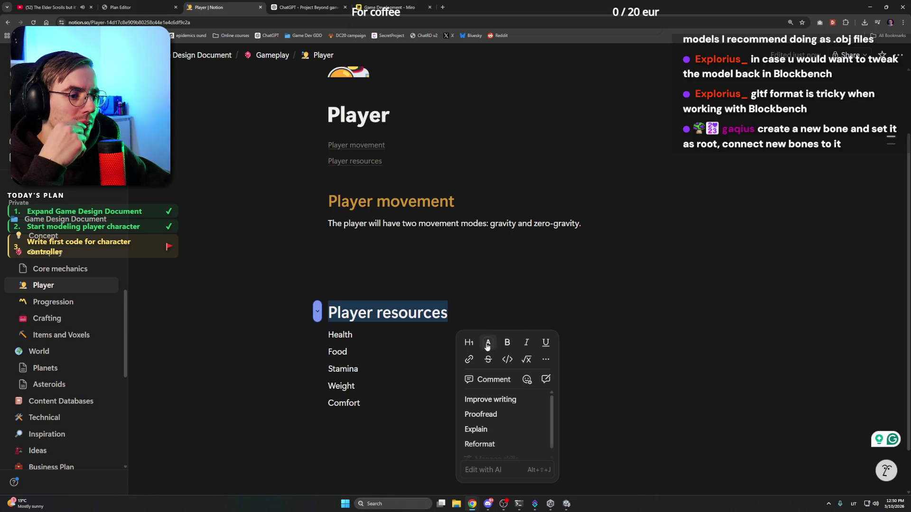
{"action": "left_click", "coordinate": [489, 344]}
{"action": "left_click", "coordinate": [567, 246]}
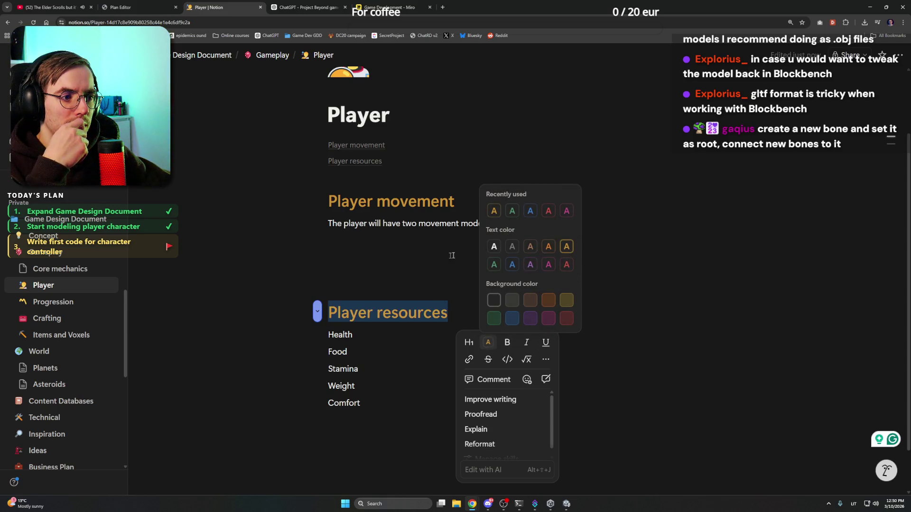
{"action": "left_click", "coordinate": [583, 257]}
Add empty lines below the movement paragraph
{"action": "left_click", "coordinate": [602, 229]}
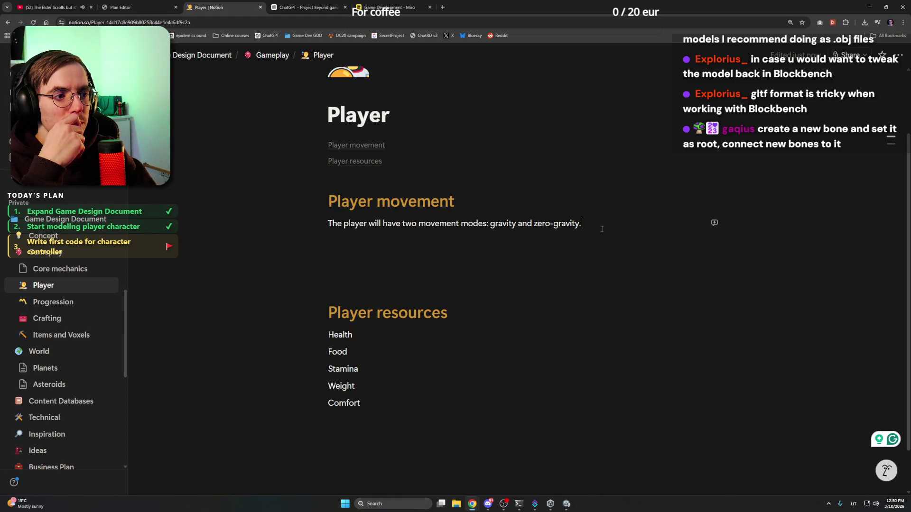
{"action": "key", "text": "Down"}
{"action": "key", "text": "Return"}
{"action": "key", "text": "Up"}
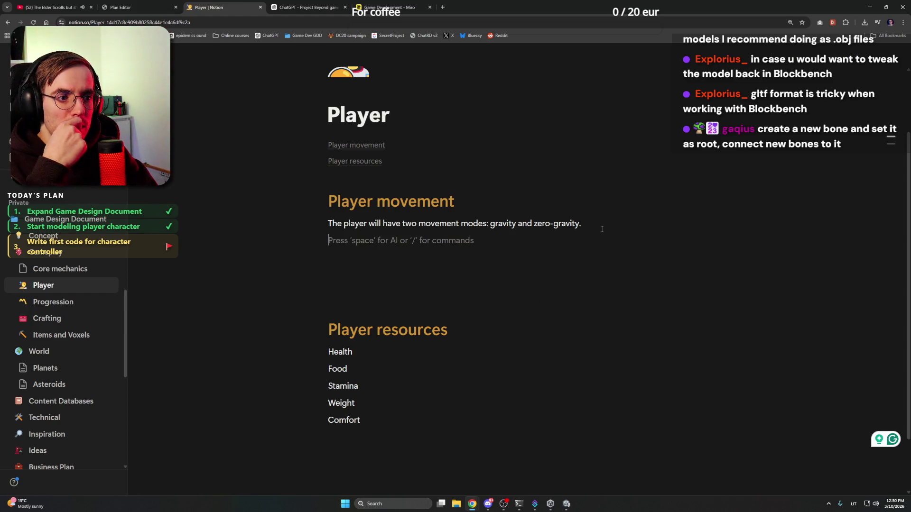
{"action": "key", "text": "Return"}
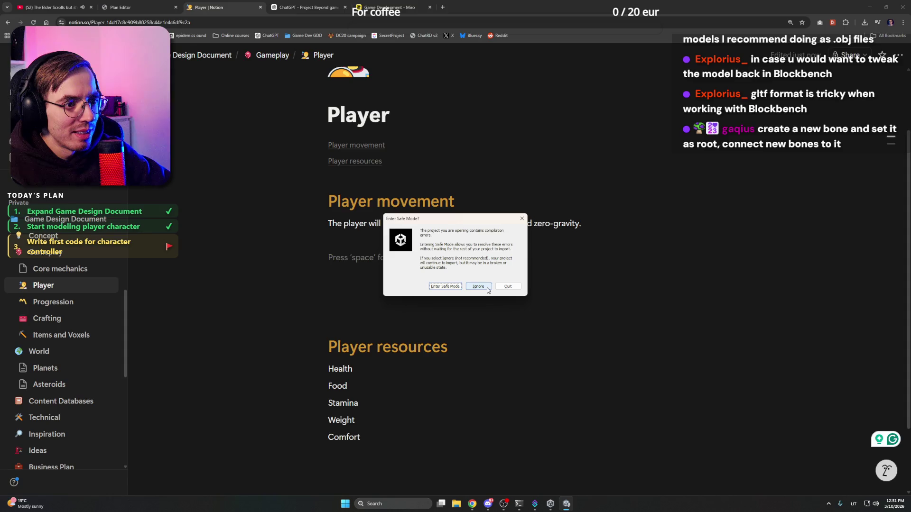
Ignore Unity's Enter Safe Mode prompt for ProjectBeyond and return to Notion's empty block
{"action": "left_click", "coordinate": [487, 287]}
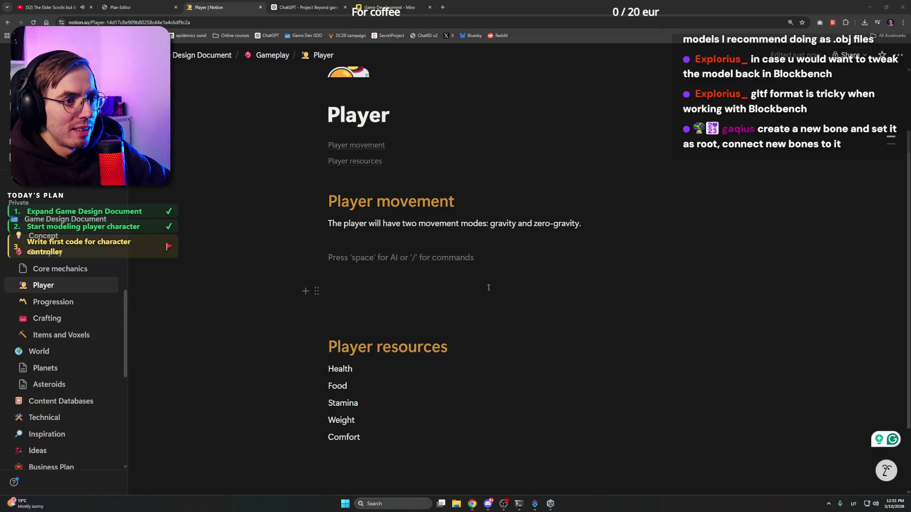
{"action": "left_click", "coordinate": [552, 510]}
{"action": "left_click", "coordinate": [550, 508]}
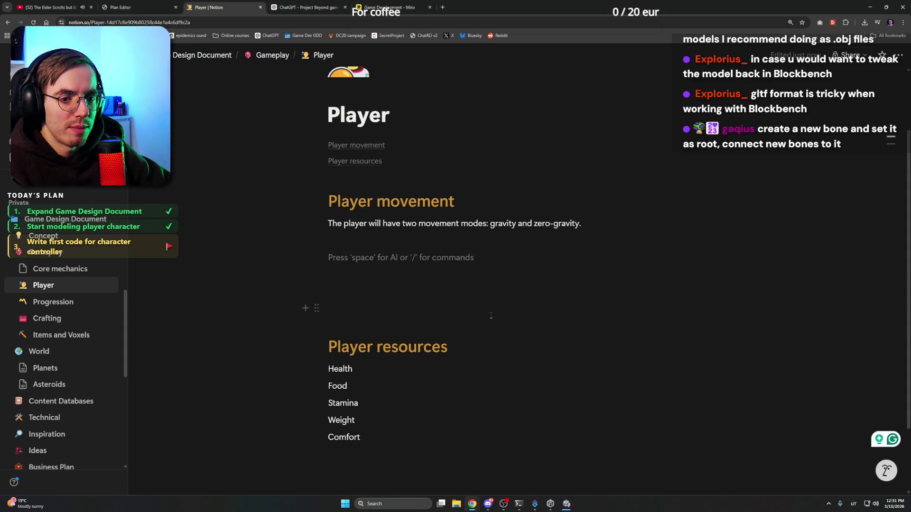
{"action": "left_click", "coordinate": [425, 258]}
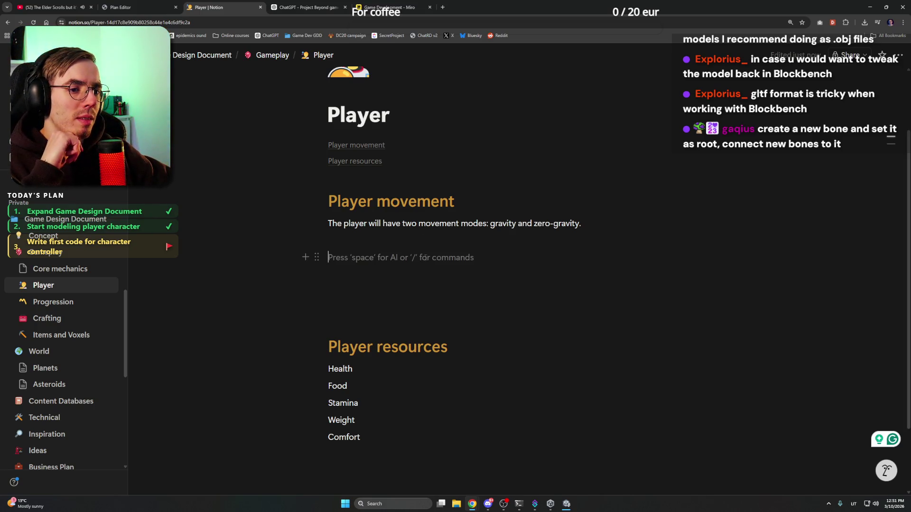
Type 'Gravity movement' and 'Zero-gravity movement' lines, making the second a heading 2
{"action": "type", "text": "Zer"}
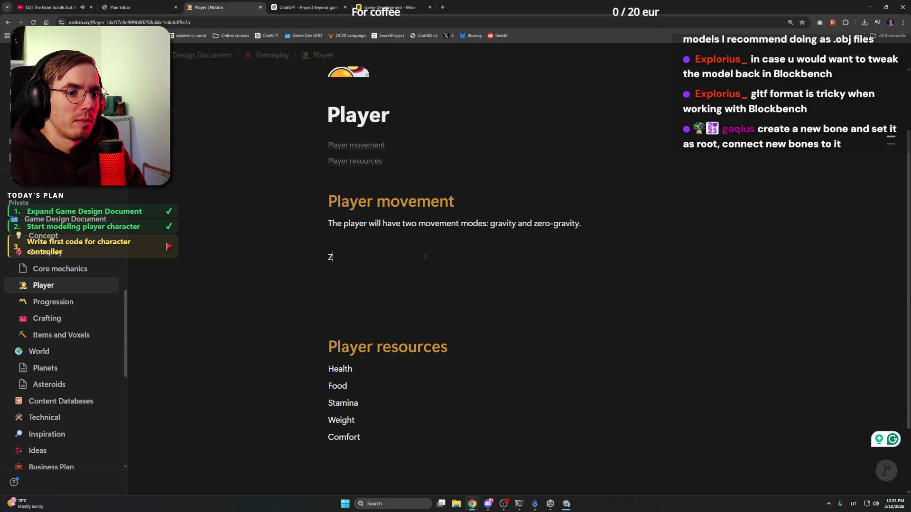
{"action": "key", "text": "BackSpace"}
{"action": "key", "text": "BackSpace"}
{"action": "key", "text": "BackSpace"}
{"action": "type", "text": "Gravity movement"}
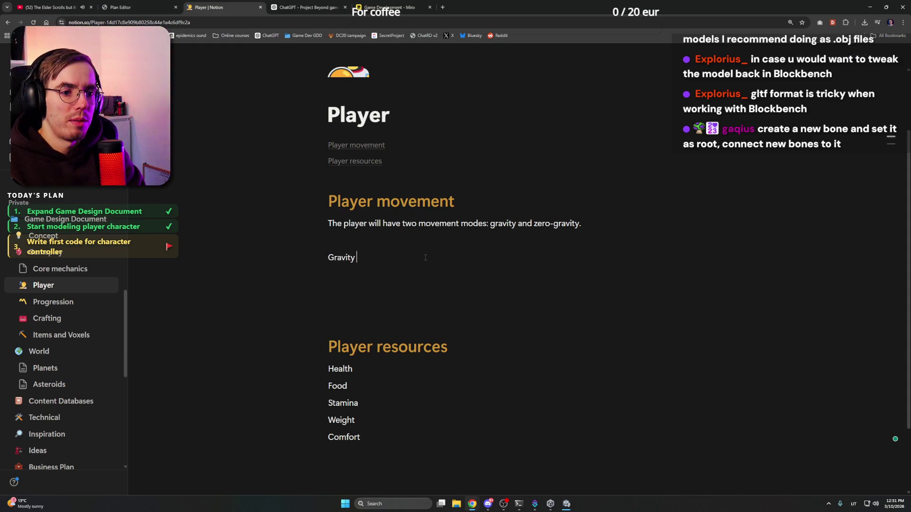
{"action": "key", "text": "Return"}
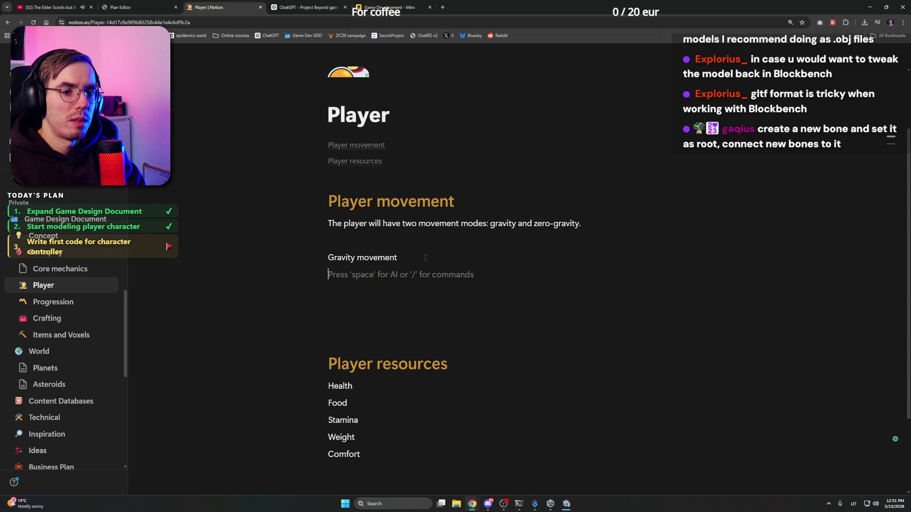
{"action": "type", "text": "Zero-gtr"}
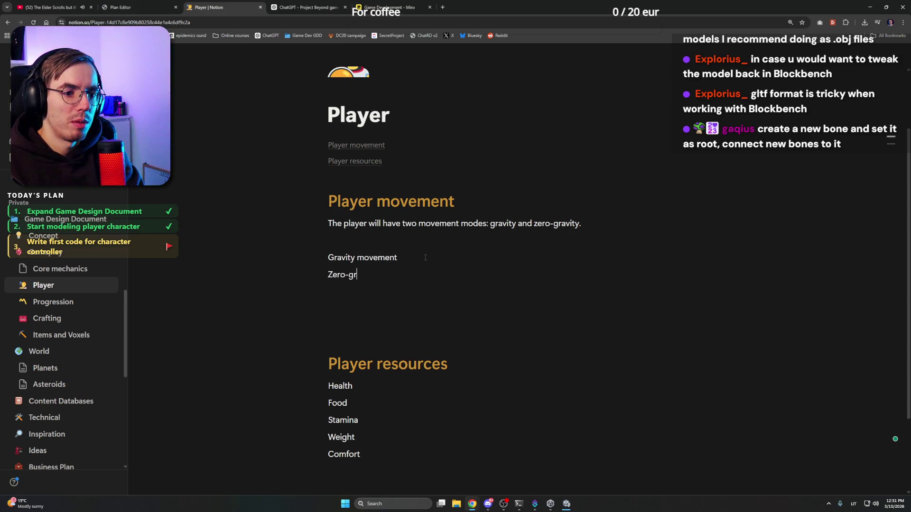
{"action": "type", "text": "avi"}
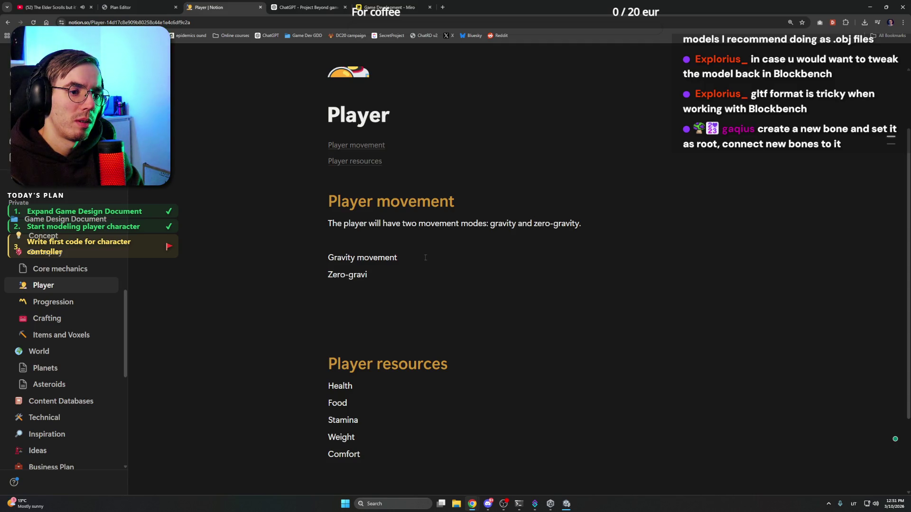
{"action": "type", "text": "ty movement"}
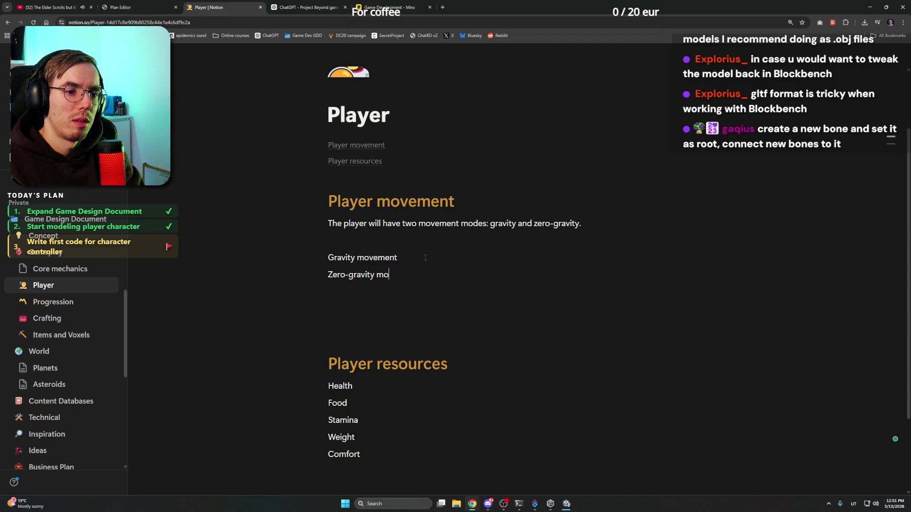
{"action": "key", "text": "ctrl+shift+Left"}
{"action": "key", "text": "ctrl+shift+Left"}
{"action": "key", "text": "ctrl+shift+Left"}
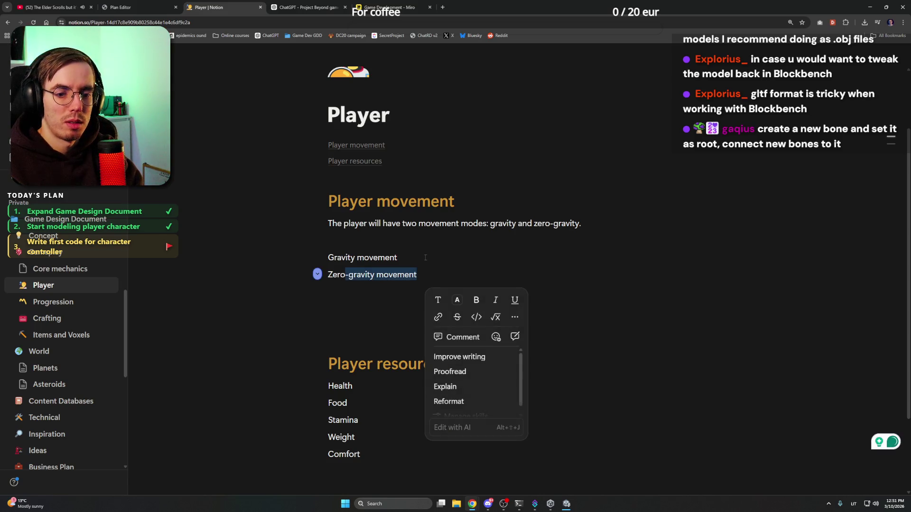
{"action": "key", "text": "ctrl+alt+2"}
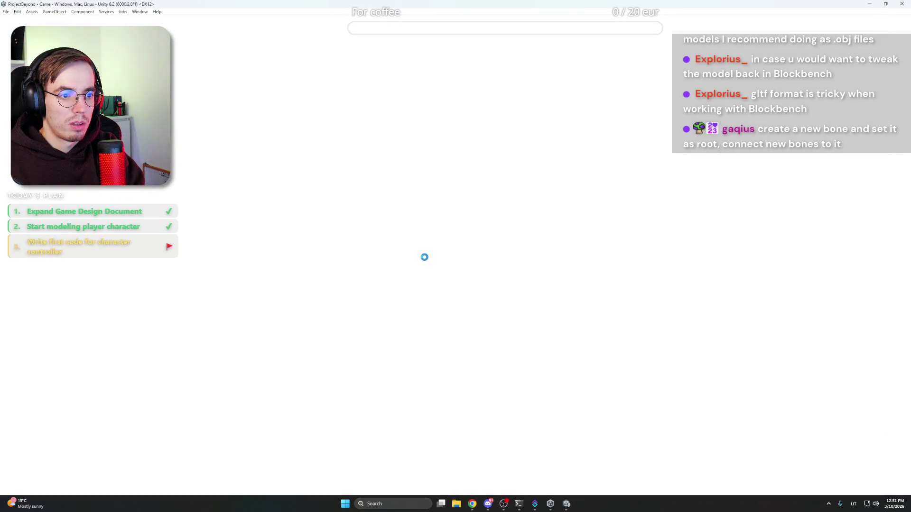
Make 'Gravity movement' a heading 2 and delete the empty line above the headings
{"action": "mouse_move", "coordinate": [473, 504]}
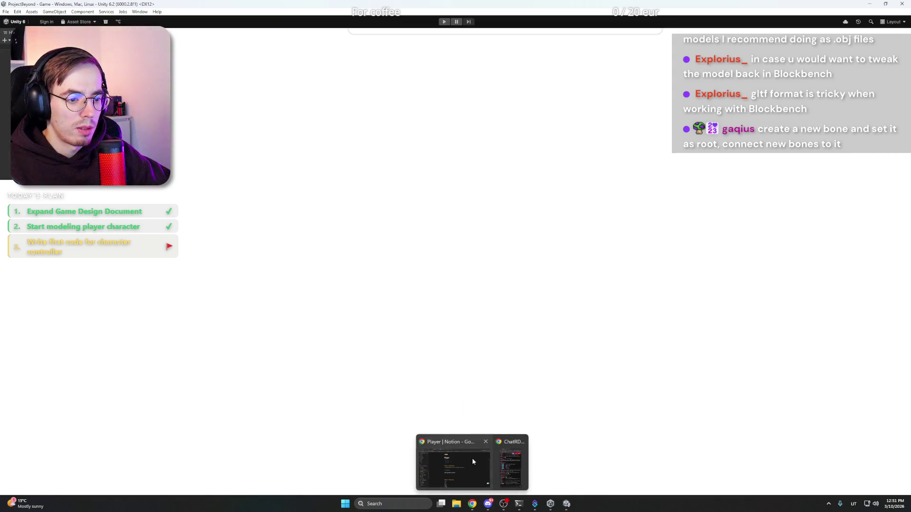
{"action": "left_click", "coordinate": [471, 458]}
{"action": "key", "text": "shift+End"}
{"action": "key", "text": "ctrl+alt+2"}
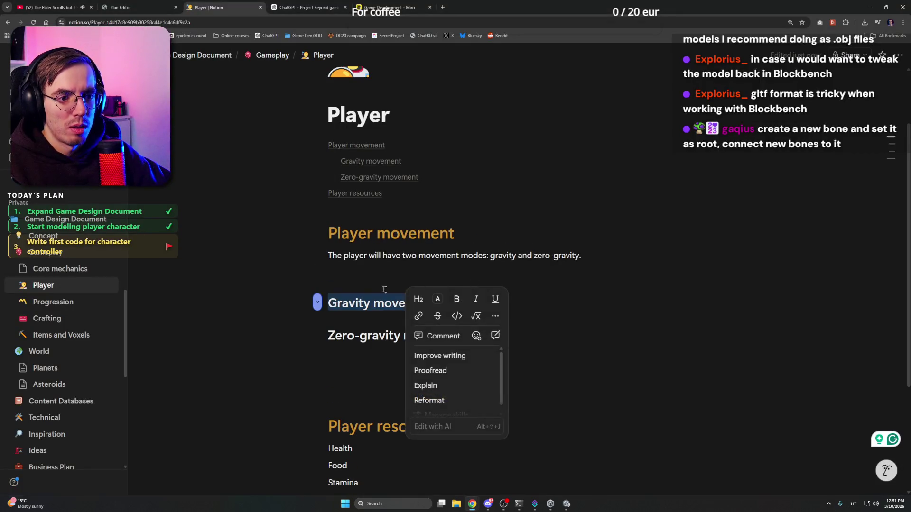
{"action": "key", "text": "Right"}
{"action": "left_click", "coordinate": [421, 275]}
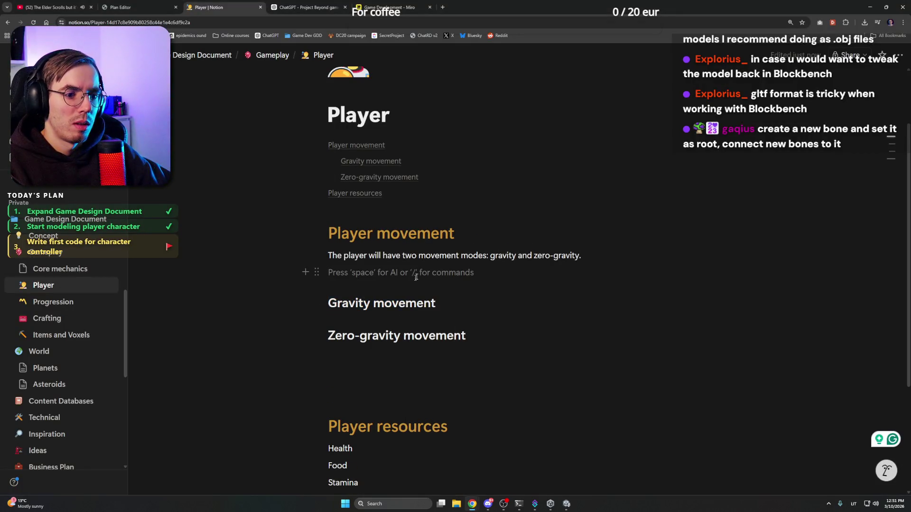
{"action": "double_click", "coordinate": [389, 336]}
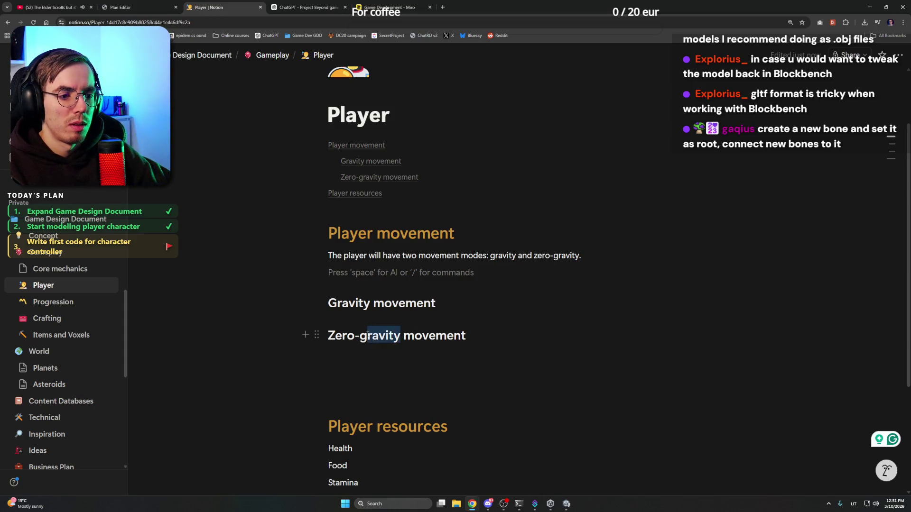
{"action": "left_click", "coordinate": [555, 337]}
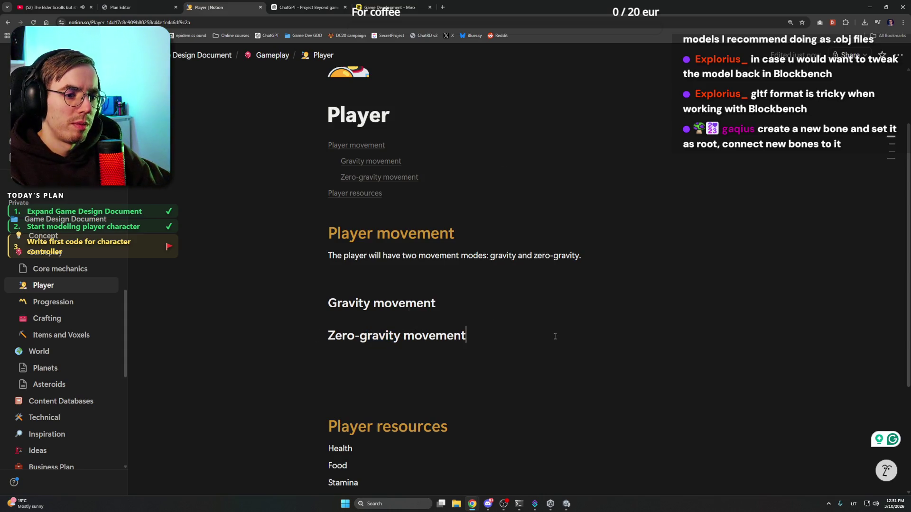
{"action": "left_click", "coordinate": [437, 305]}
{"action": "scroll", "coordinate": [474, 309], "scroll_direction": "down", "scroll_amount": 1}
{"action": "left_click", "coordinate": [453, 248]}
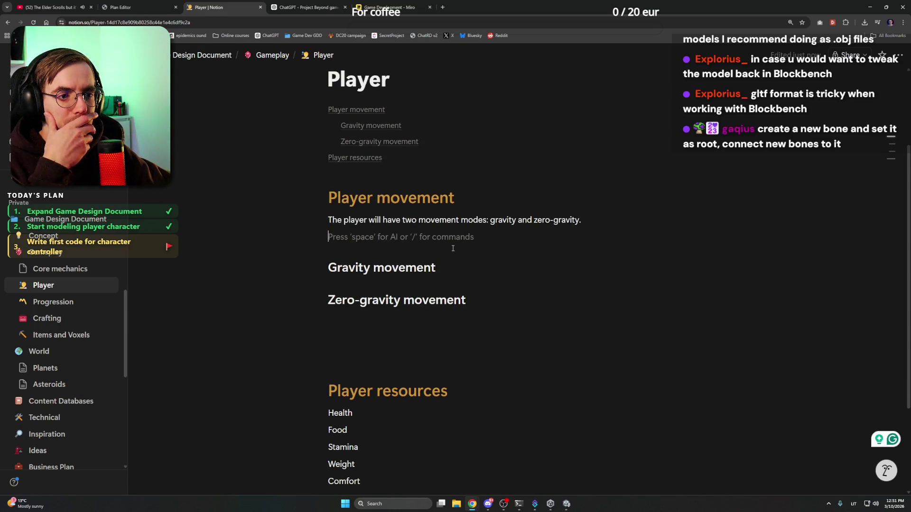
{"action": "key", "text": "BackSpace"}
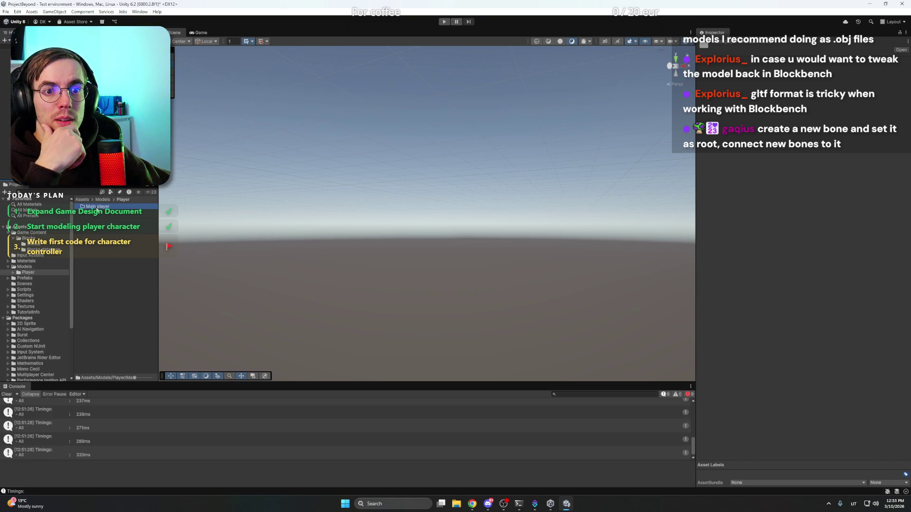
Open the Main player folder and start an asset import, but find Project Beyond's Models folder empty and cancel
{"action": "double_click", "coordinate": [95, 209]}
{"action": "right_click", "coordinate": [109, 226]}
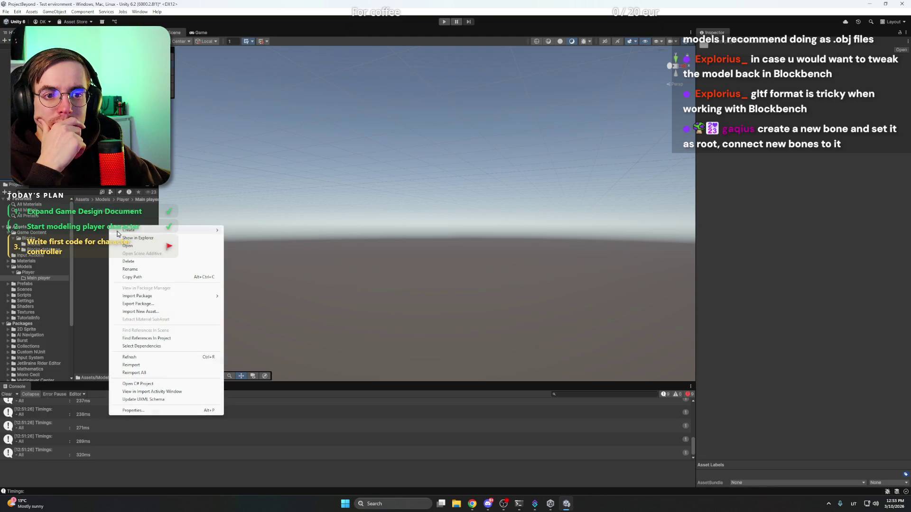
{"action": "left_click", "coordinate": [155, 311]}
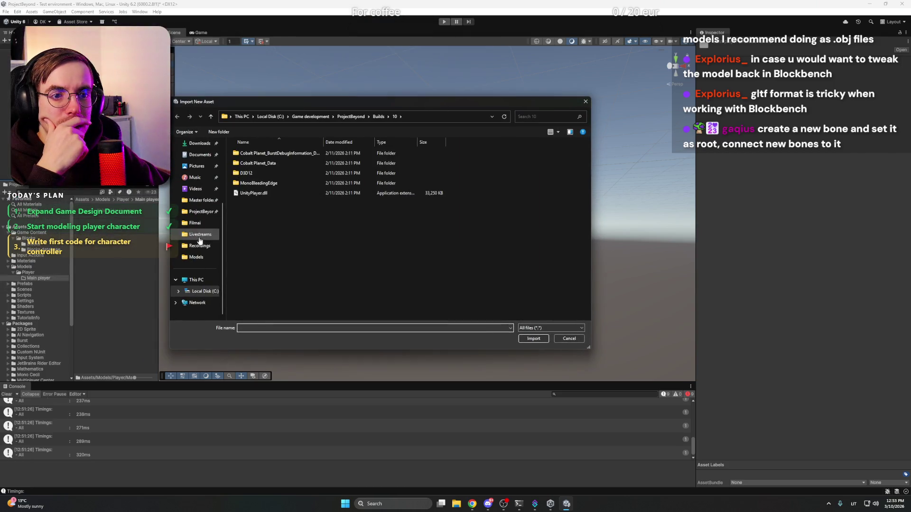
{"action": "left_click", "coordinate": [200, 259]}
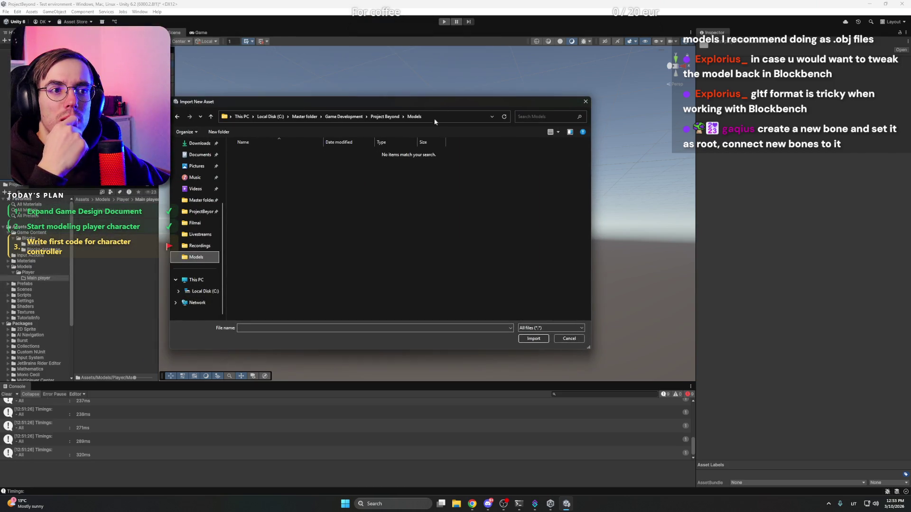
{"action": "left_click", "coordinate": [385, 116]}
{"action": "double_click", "coordinate": [298, 154]}
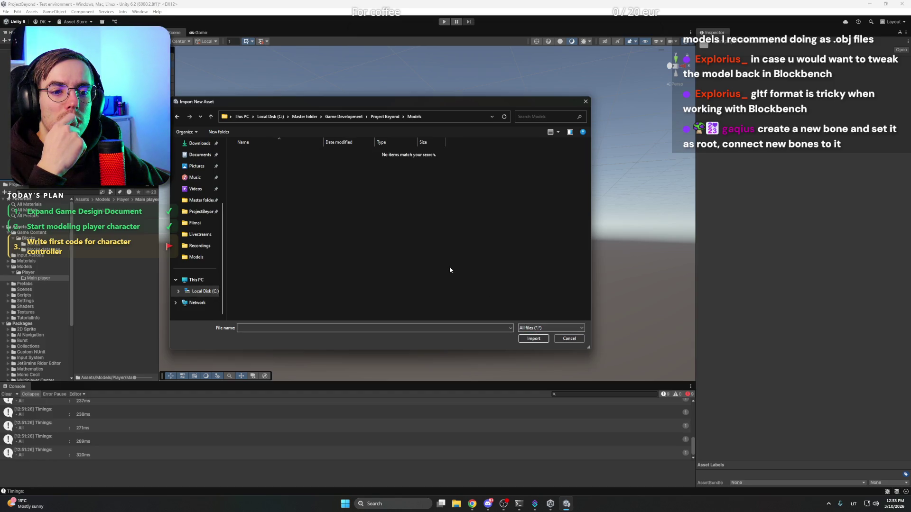
{"action": "left_click", "coordinate": [568, 339]}
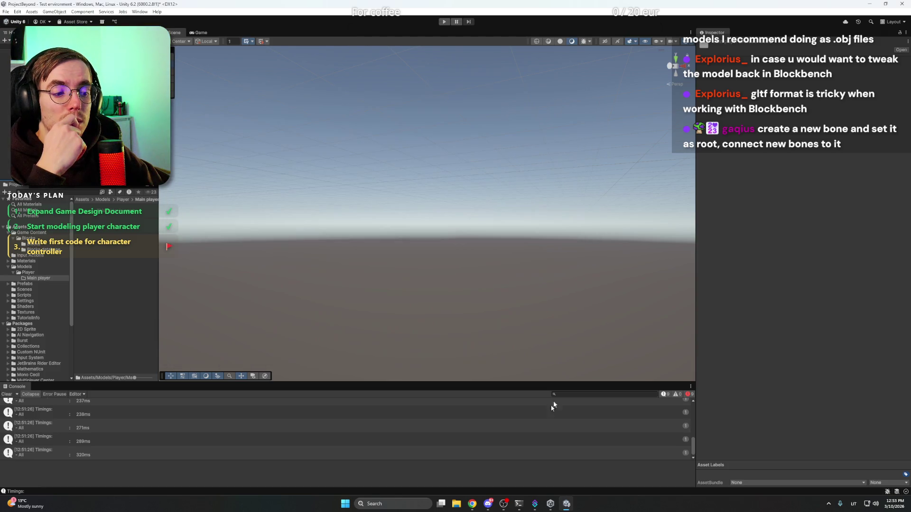
Launch Blockbench and open the ProjectBeyondPlayer model from recent files
{"action": "key", "text": "super"}
{"action": "type", "text": "blockbench"}
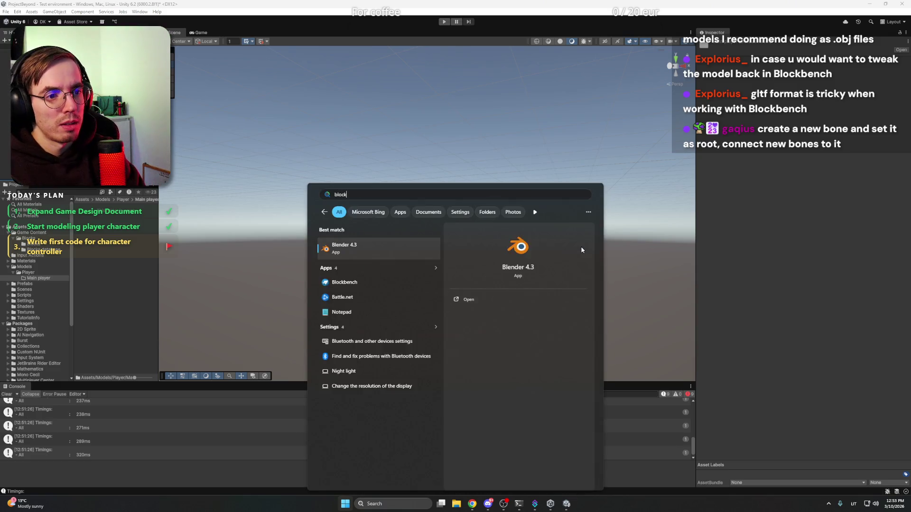
{"action": "key", "text": "Return"}
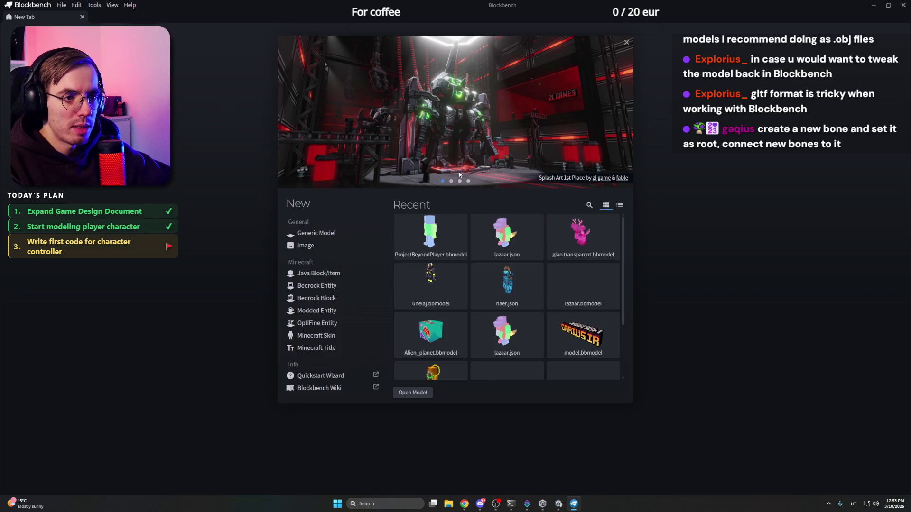
{"action": "left_click", "coordinate": [430, 237]}
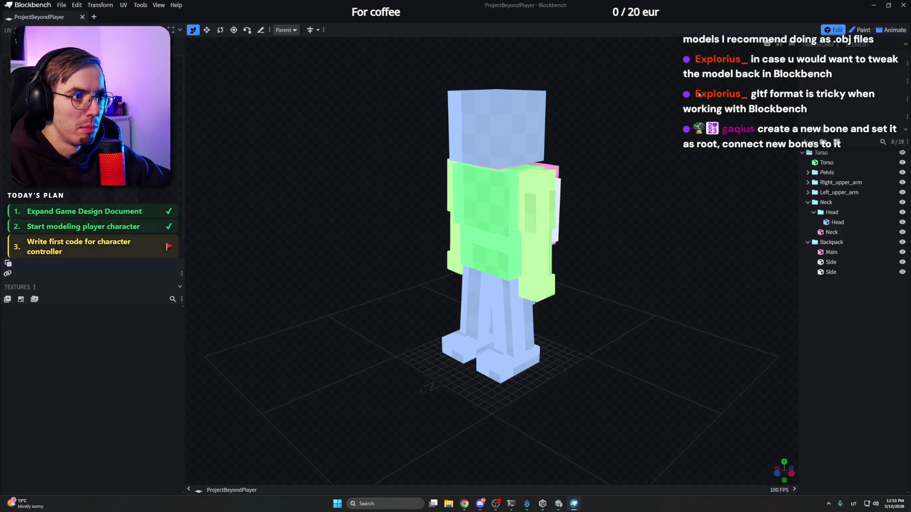
Export ProjectBeyondPlayer.fbx as ASCII FBX without animations into Project Beyond\Models, then close Blockbench
{"action": "left_click", "coordinate": [61, 5]}
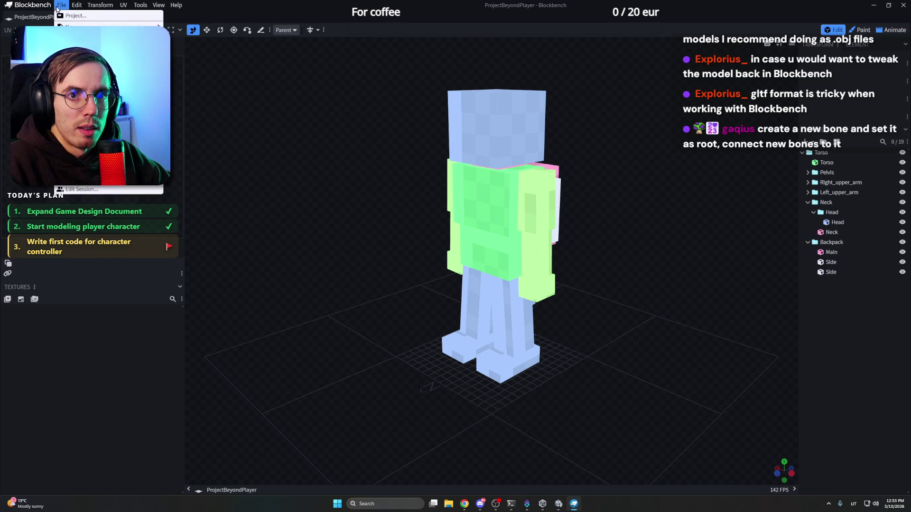
{"action": "mouse_move", "coordinate": [151, 146]}
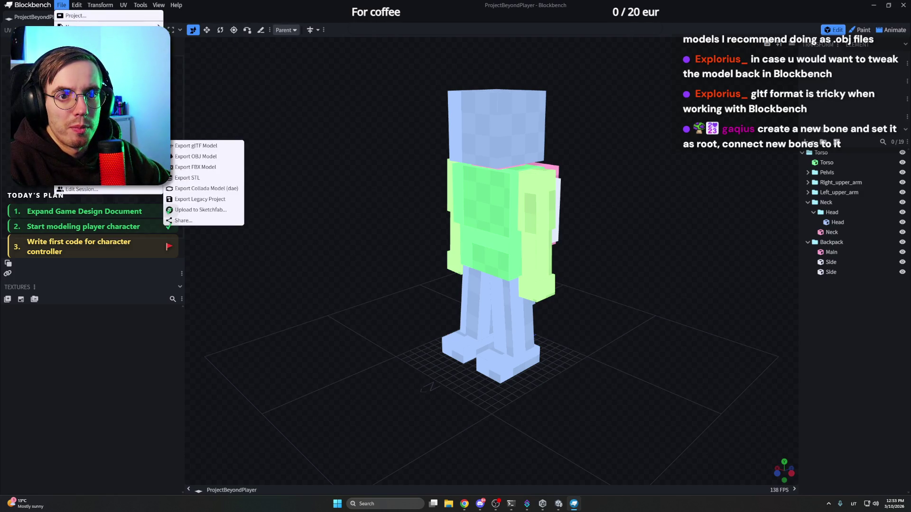
{"action": "left_click", "coordinate": [218, 167]}
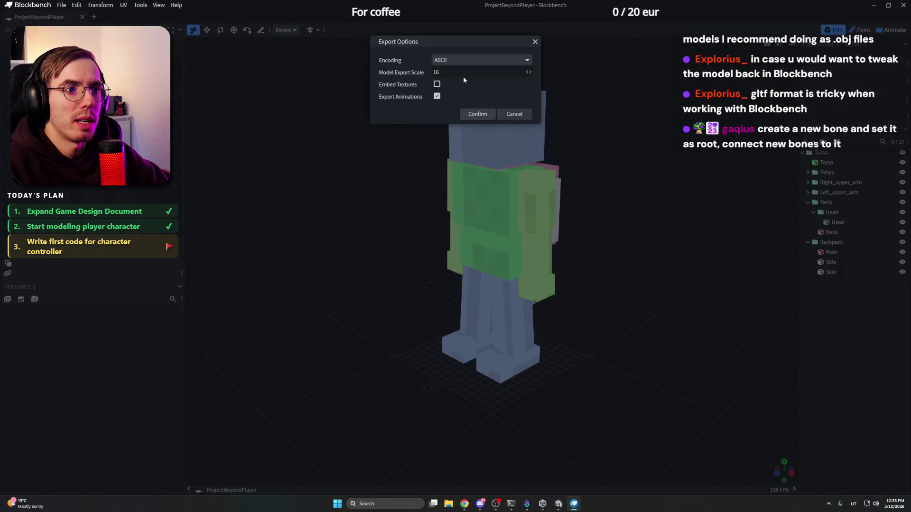
{"action": "left_click", "coordinate": [469, 62]}
{"action": "left_click", "coordinate": [469, 61]}
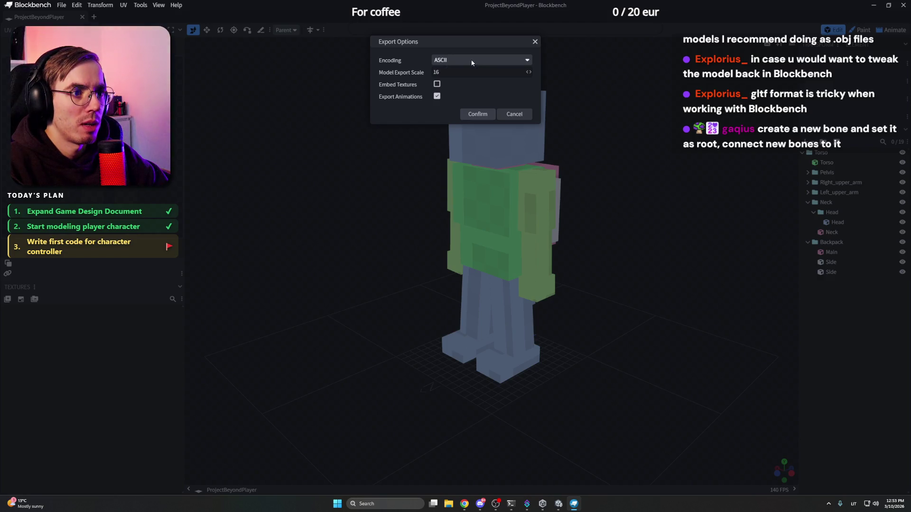
{"action": "left_click", "coordinate": [437, 97]}
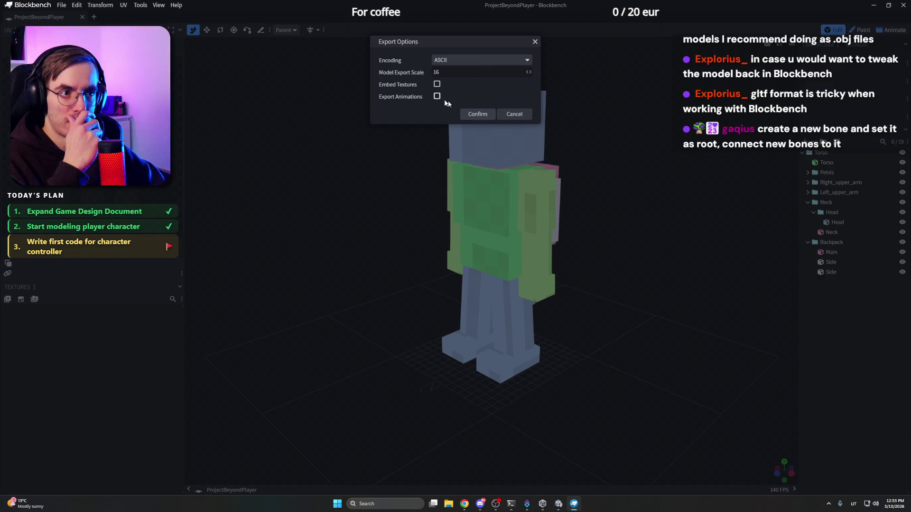
{"action": "left_click", "coordinate": [487, 118]}
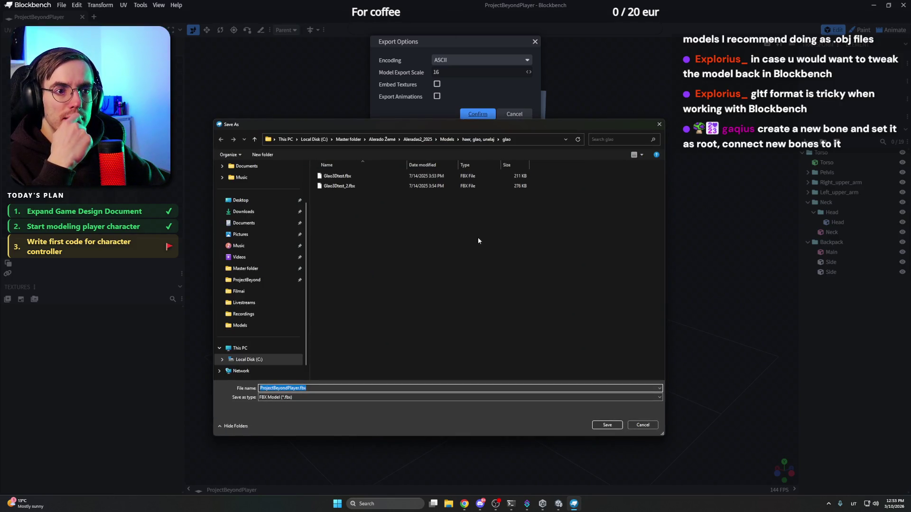
{"action": "left_click", "coordinate": [252, 326]}
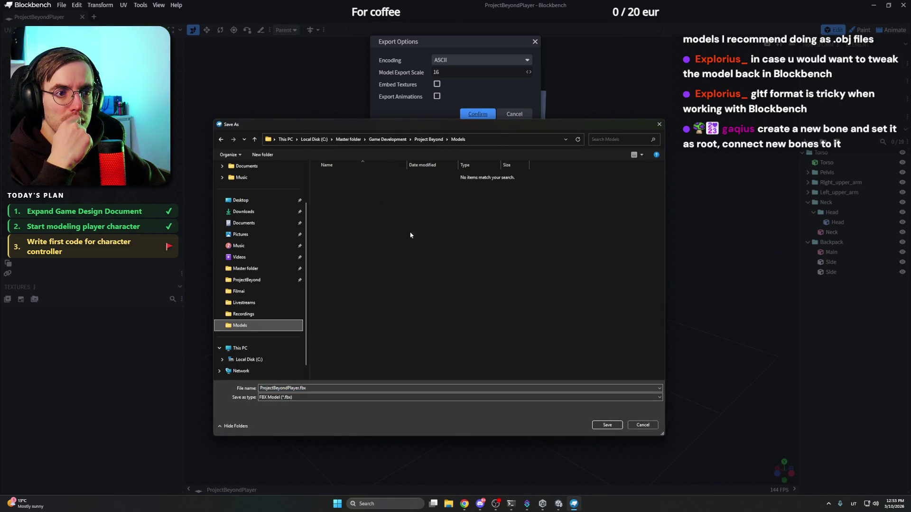
{"action": "left_click", "coordinate": [607, 425]}
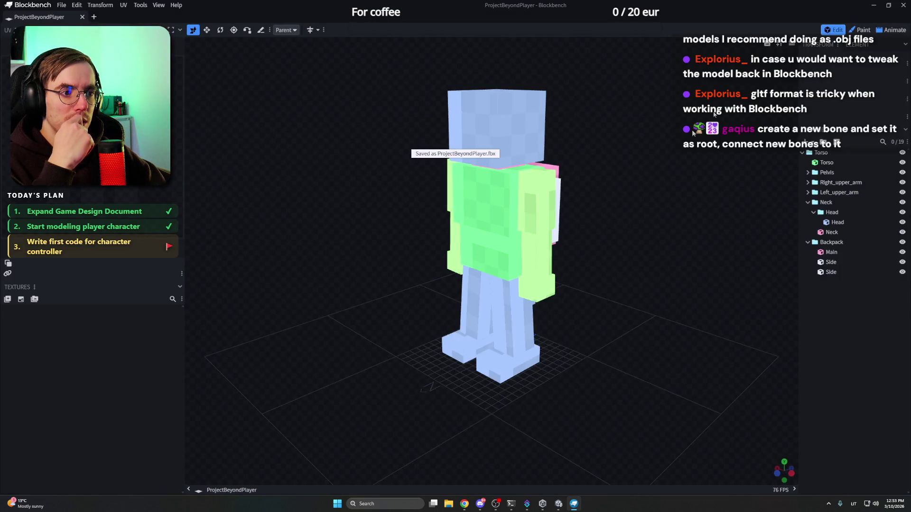
{"action": "left_click", "coordinate": [905, 5]}
Import ProjectBeyondPlayer.fbx from the Models folder into Main player and scroll through its import settings
{"action": "right_click", "coordinate": [109, 237]}
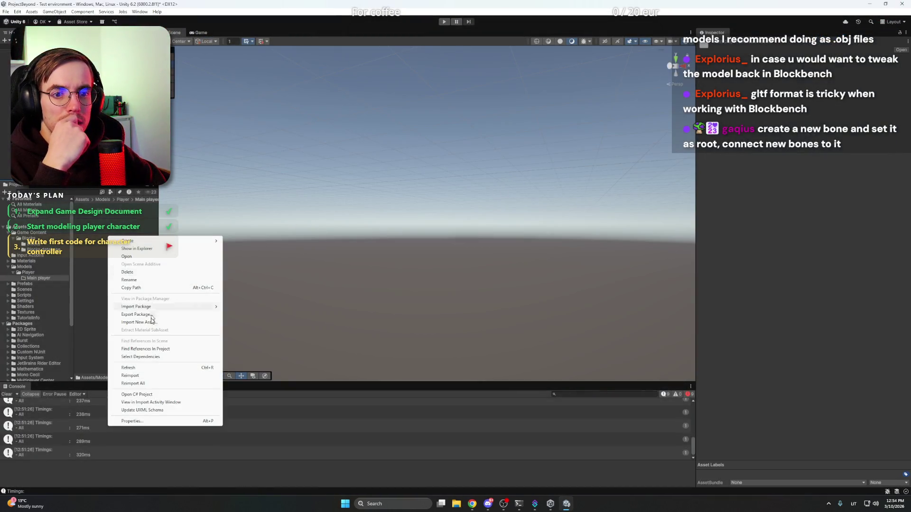
{"action": "left_click", "coordinate": [142, 322]}
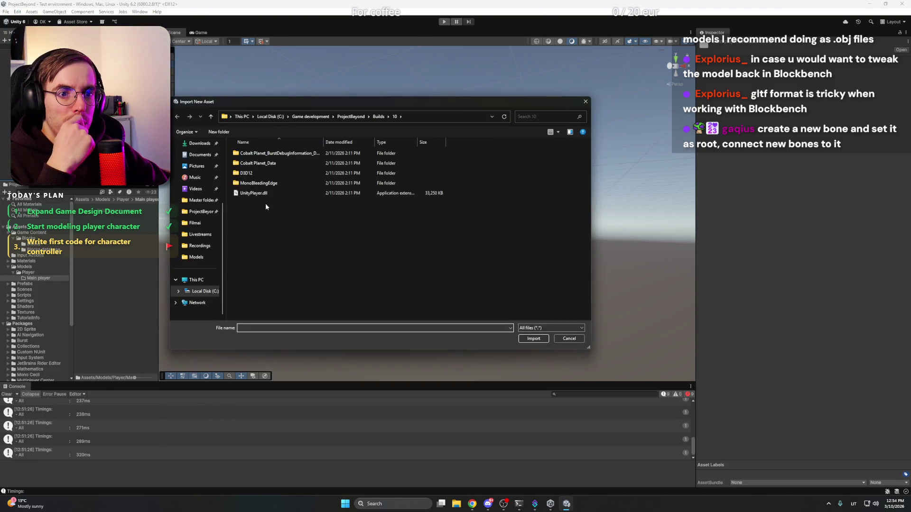
{"action": "left_click", "coordinate": [199, 263]}
{"action": "double_click", "coordinate": [290, 153]}
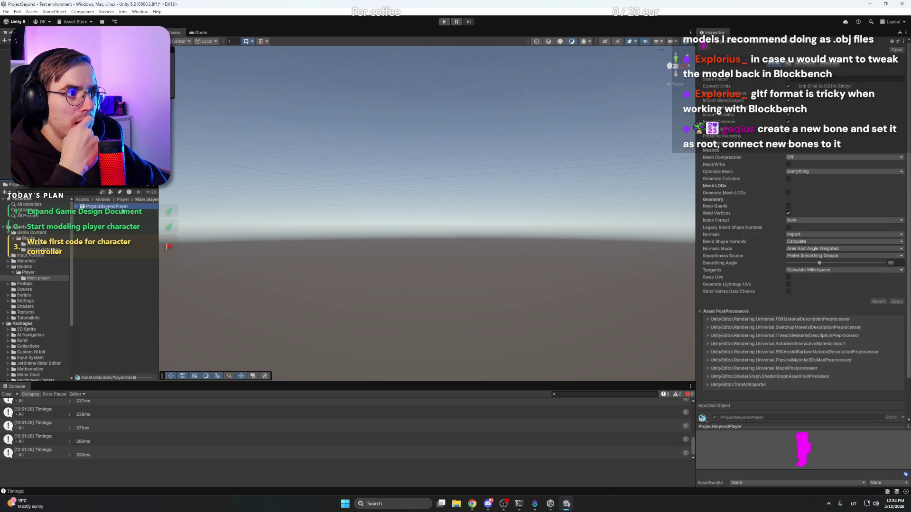
{"action": "scroll", "coordinate": [731, 255], "scroll_direction": "down", "scroll_amount": 2}
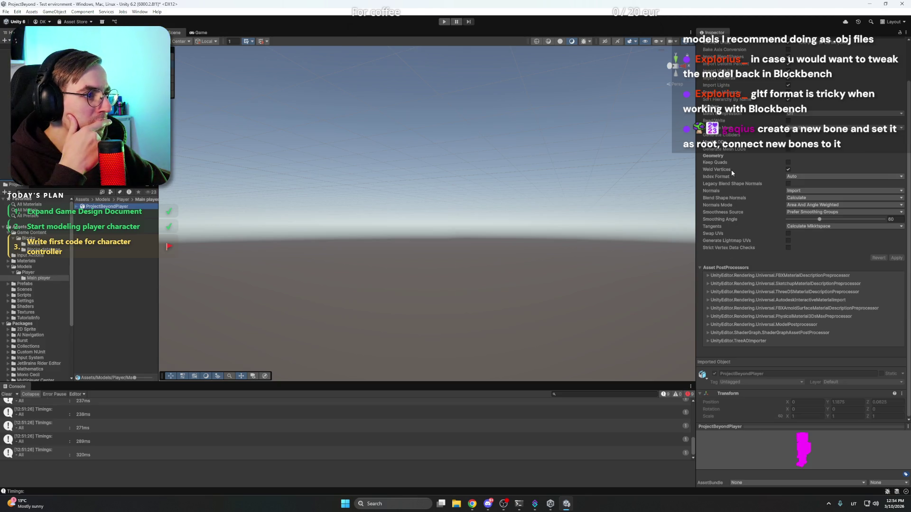
{"action": "mouse_move", "coordinate": [733, 163]}
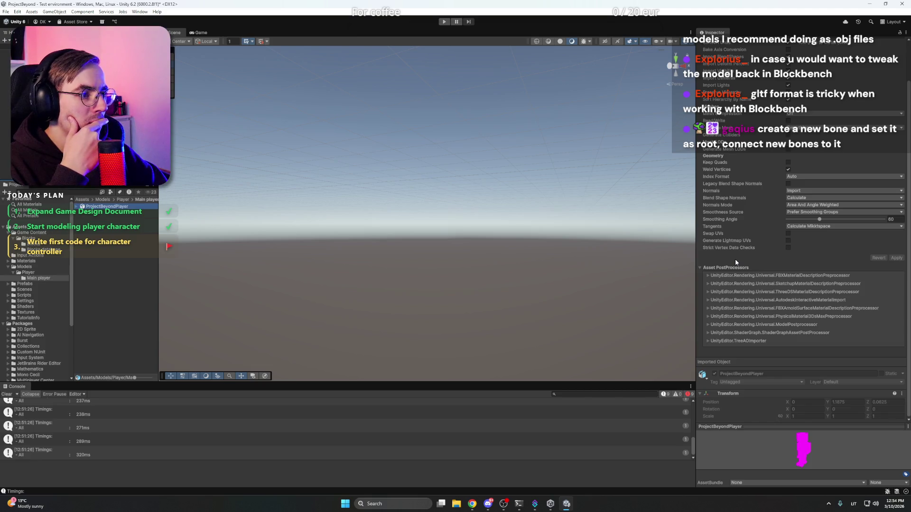
{"action": "scroll", "coordinate": [735, 262], "scroll_direction": "up", "scroll_amount": 2}
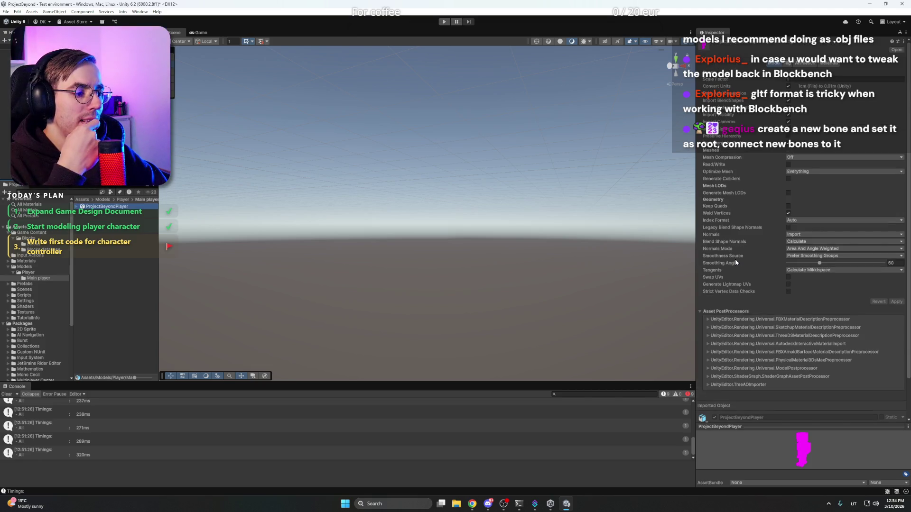
Open the Player prefab from the Prefabs folder for editing, then return to the scene
{"action": "left_click", "coordinate": [230, 208]}
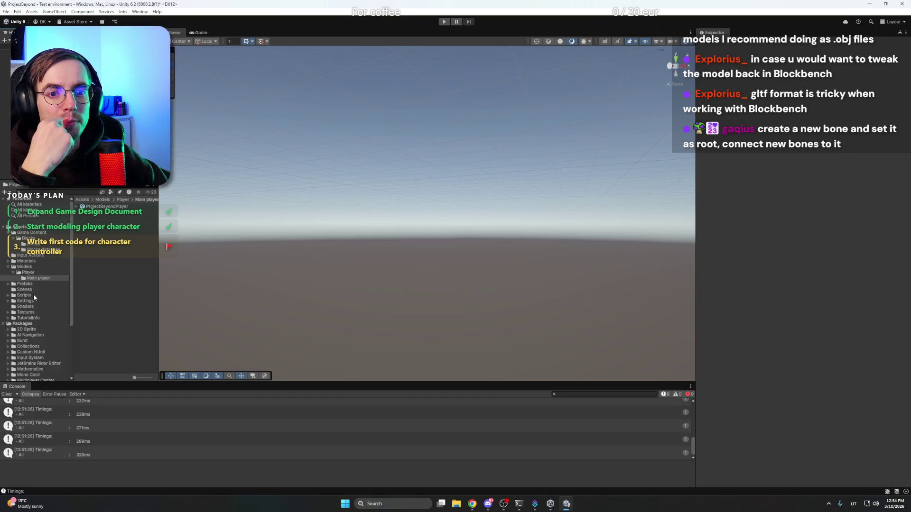
{"action": "left_click", "coordinate": [27, 284]}
{"action": "left_click", "coordinate": [88, 212]}
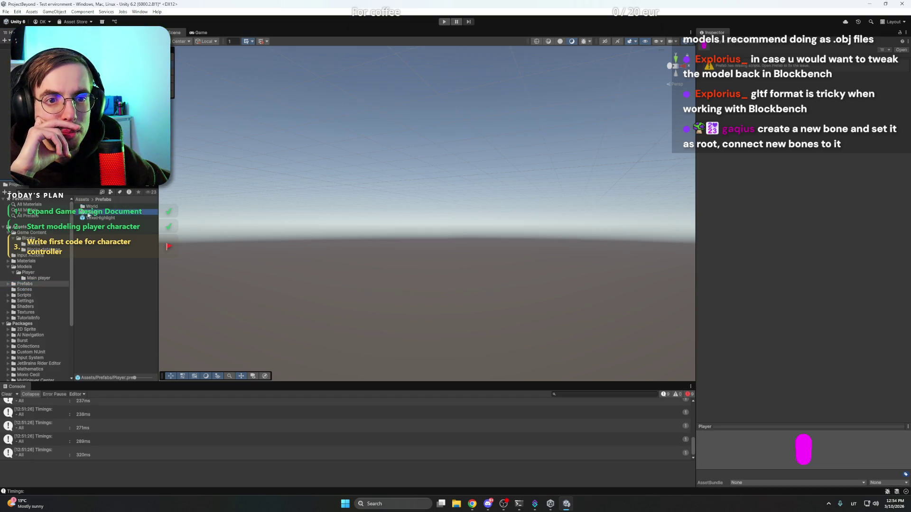
{"action": "double_click", "coordinate": [88, 212]}
{"action": "left_click", "coordinate": [94, 212]}
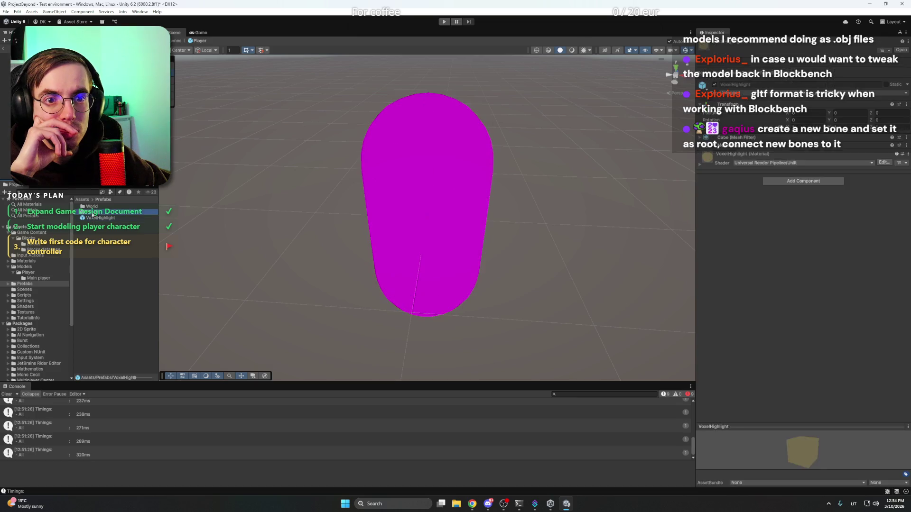
{"action": "left_click", "coordinate": [6, 48]}
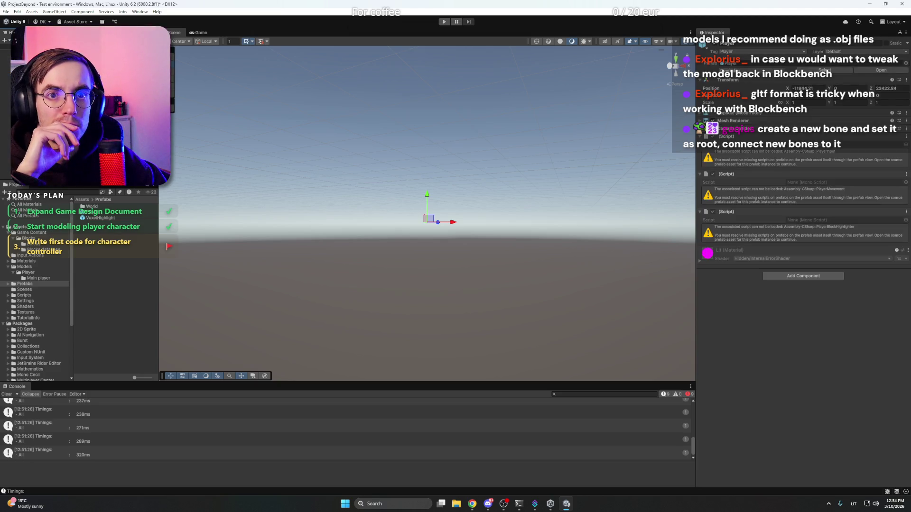
Select the magenta Player capsule and orbit around it, then open the Assets/Scripts/Player folder
{"action": "left_click", "coordinate": [6, 75]}
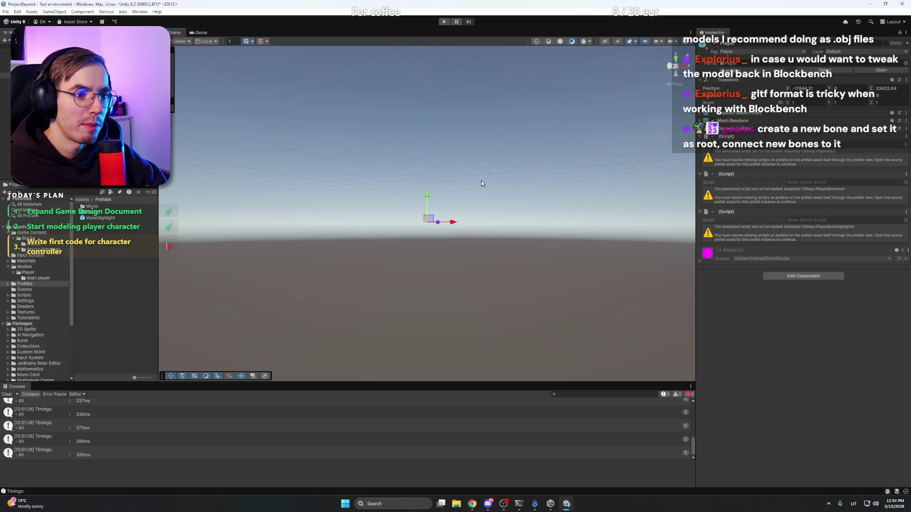
{"action": "left_click", "coordinate": [203, 141]}
{"action": "key", "text": "ctrl+z"}
{"action": "key", "text": "ctrl+z"}
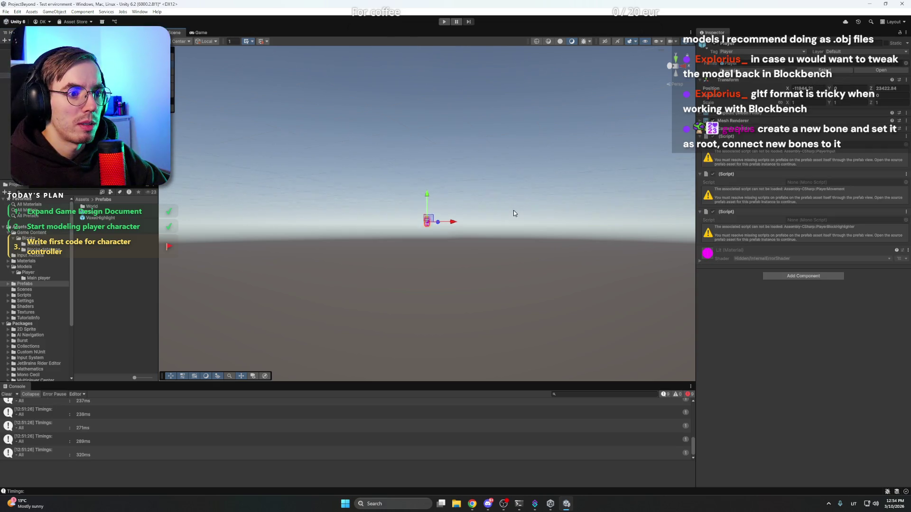
{"action": "scroll", "coordinate": [520, 213], "scroll_direction": "down", "scroll_amount": 3}
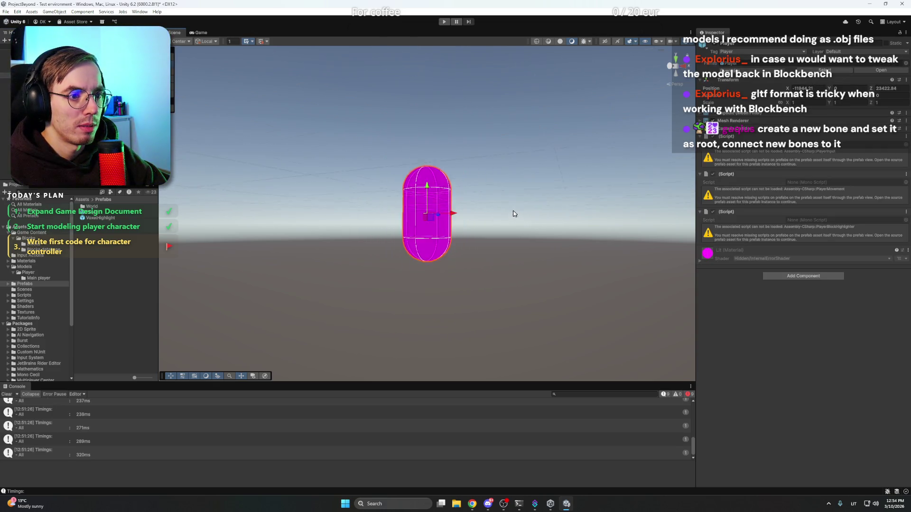
{"action": "right_click", "coordinate": [492, 192]}
{"action": "left_click", "coordinate": [471, 199]}
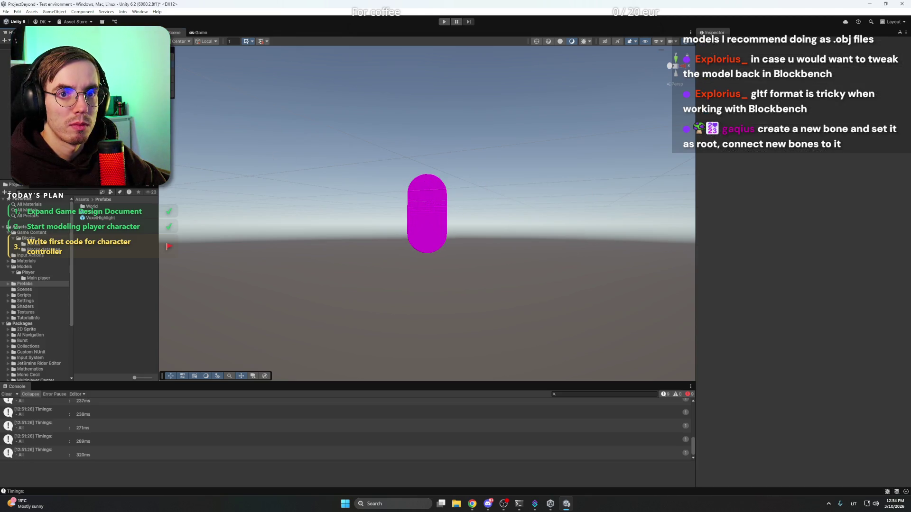
{"action": "left_click", "coordinate": [427, 213]}
{"action": "left_click", "coordinate": [557, 218]}
{"action": "left_click", "coordinate": [427, 214]}
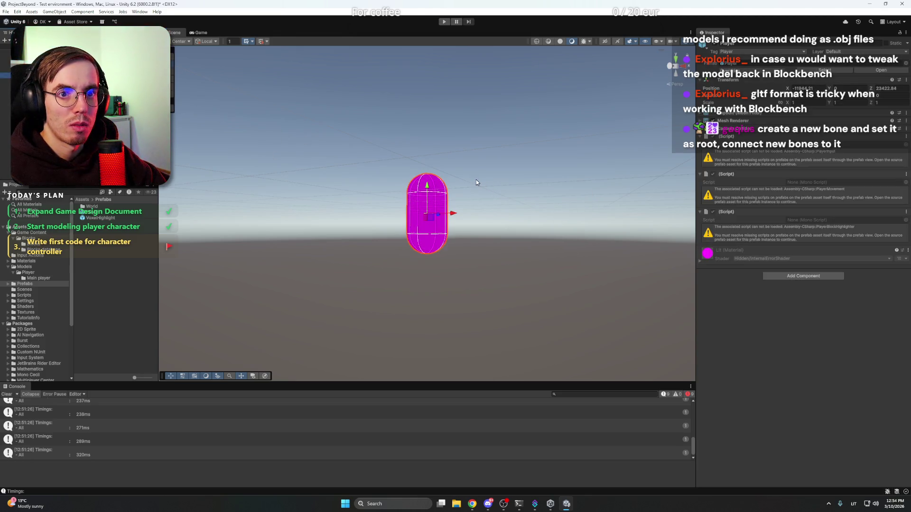
{"action": "scroll", "coordinate": [477, 179], "scroll_direction": "up", "scroll_amount": 3}
{"action": "mouse_move", "coordinate": [540, 191]}
{"action": "left_mouse_down"}
{"action": "mouse_move", "coordinate": [515, 217]}
{"action": "mouse_move", "coordinate": [515, 252]}
{"action": "mouse_move", "coordinate": [530, 231]}
{"action": "mouse_move", "coordinate": [512, 209]}
{"action": "mouse_move", "coordinate": [496, 226]}
{"action": "left_mouse_up"}
{"action": "scroll", "coordinate": [496, 226], "scroll_direction": "up", "scroll_amount": 5}
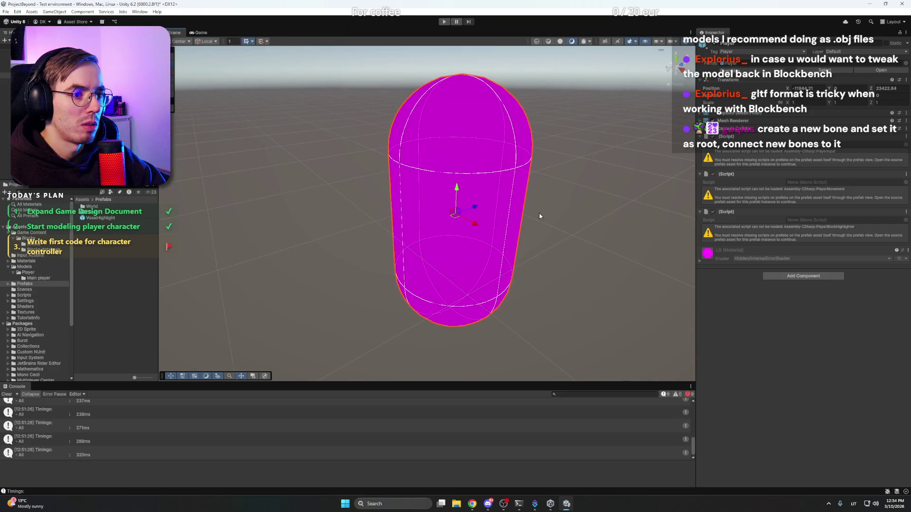
{"action": "scroll", "coordinate": [427, 224], "scroll_direction": "down", "scroll_amount": 5}
{"action": "scroll", "coordinate": [491, 220], "scroll_direction": "up", "scroll_amount": 2}
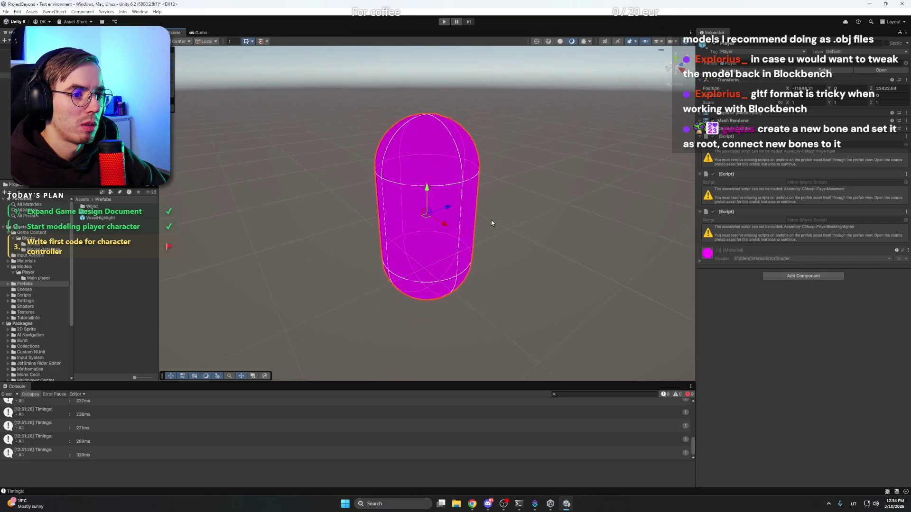
{"action": "scroll", "coordinate": [491, 220], "scroll_direction": "down", "scroll_amount": 8}
{"action": "mouse_move", "coordinate": [472, 218]}
{"action": "left_mouse_down"}
{"action": "mouse_move", "coordinate": [547, 197]}
{"action": "mouse_move", "coordinate": [524, 213]}
{"action": "left_mouse_up"}
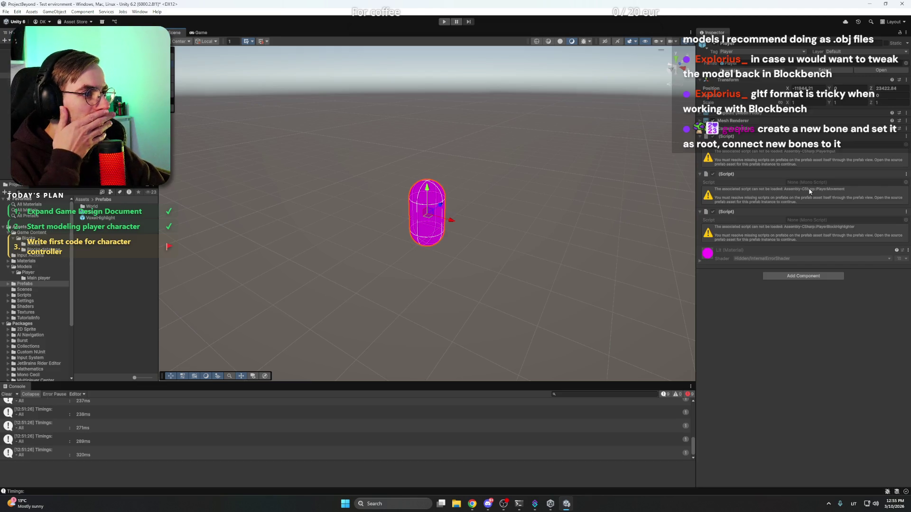
{"action": "left_click", "coordinate": [23, 296]}
{"action": "double_click", "coordinate": [95, 207]}
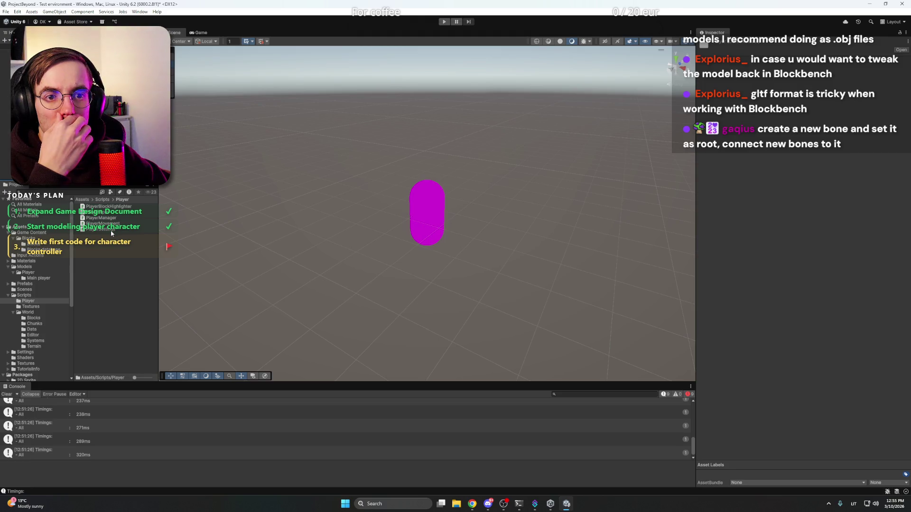
Scroll through the PlayerManager.cs code preview, then reselect the Player object in the Hierarchy
{"action": "left_click", "coordinate": [110, 218]}
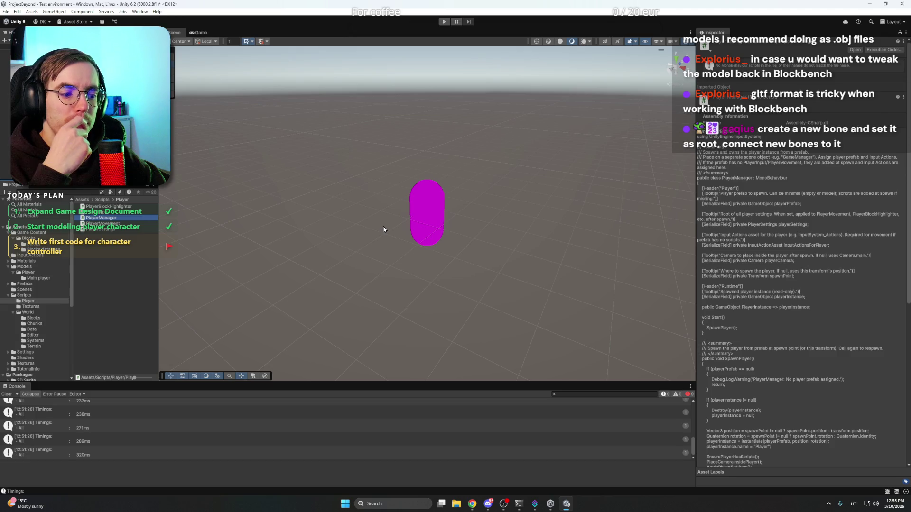
{"action": "scroll", "coordinate": [802, 285], "scroll_direction": "down", "scroll_amount": 10}
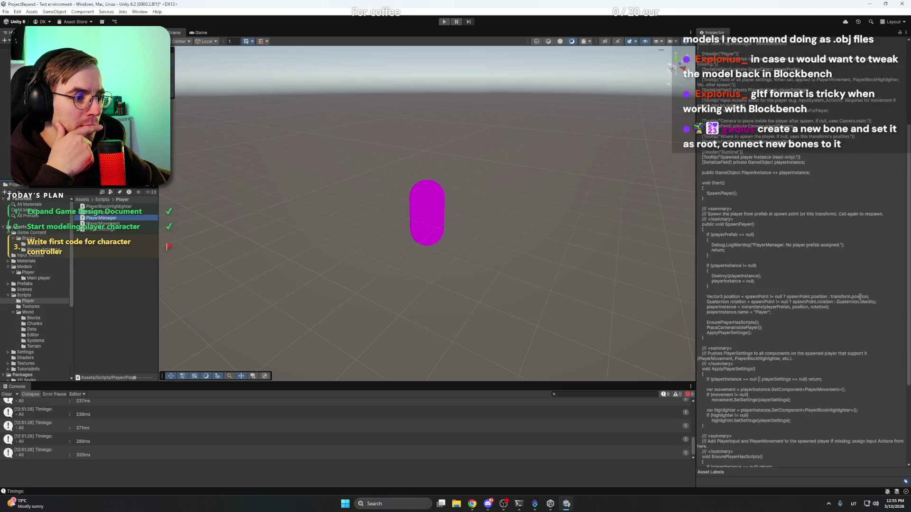
{"action": "scroll", "coordinate": [817, 291], "scroll_direction": "up", "scroll_amount": 10}
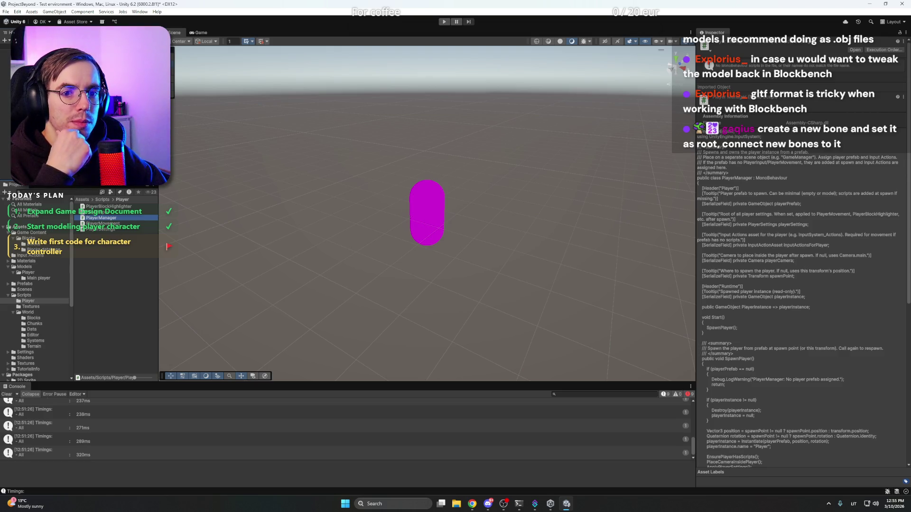
{"action": "left_click", "coordinate": [6, 75]}
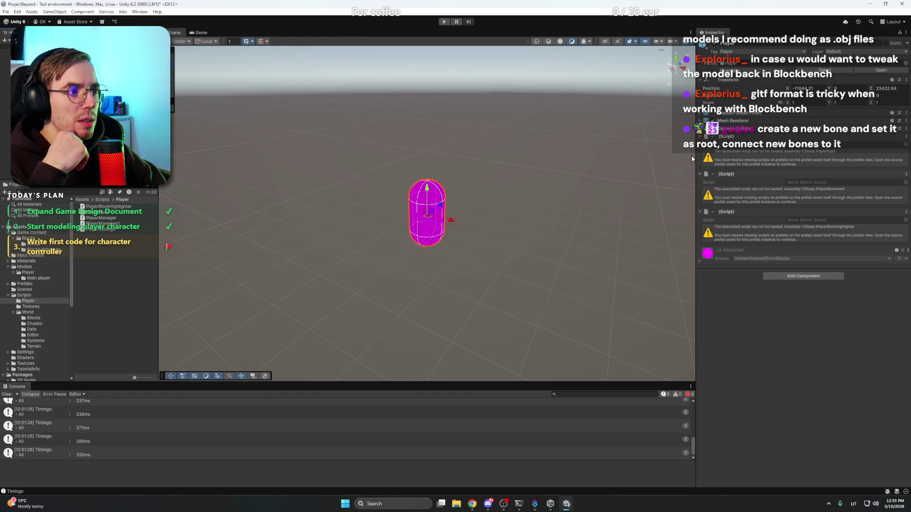
Check PlayerManager.cs in Cursor, close the stray Unity Hub window, and minimise Cursor
{"action": "key", "text": "alt+Tab"}
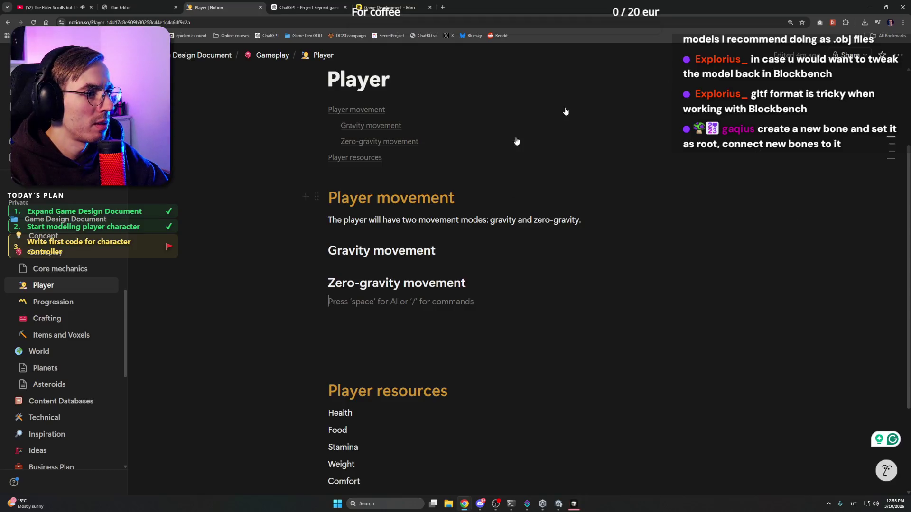
{"action": "left_click", "coordinate": [511, 506]}
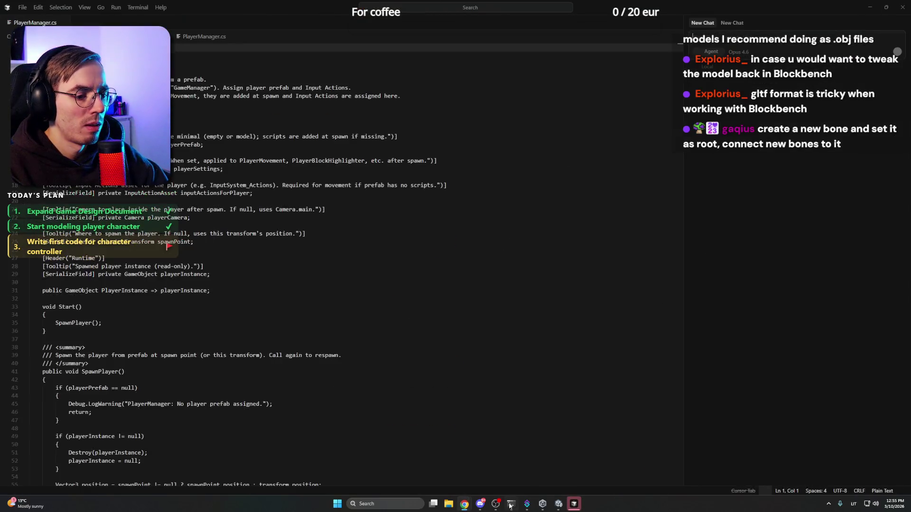
{"action": "left_click", "coordinate": [542, 504]}
{"action": "left_click", "coordinate": [706, 115]}
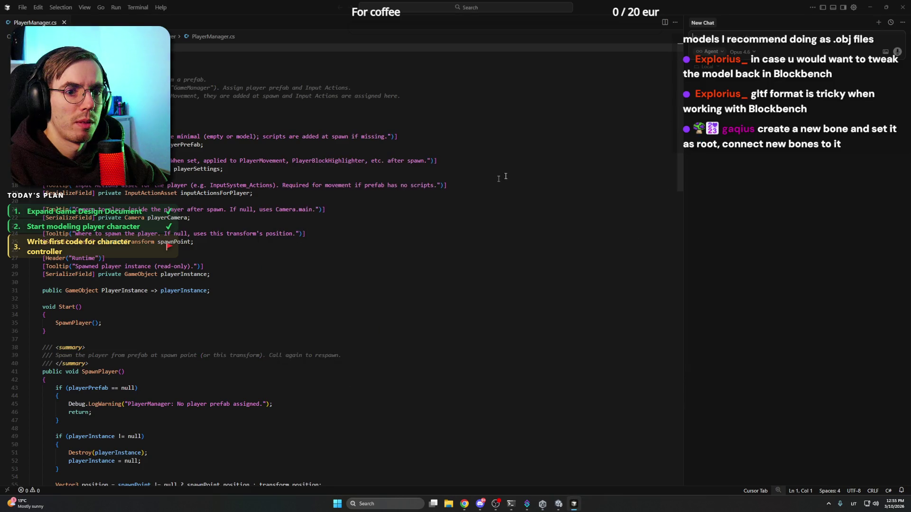
{"action": "left_click", "coordinate": [870, 7]}
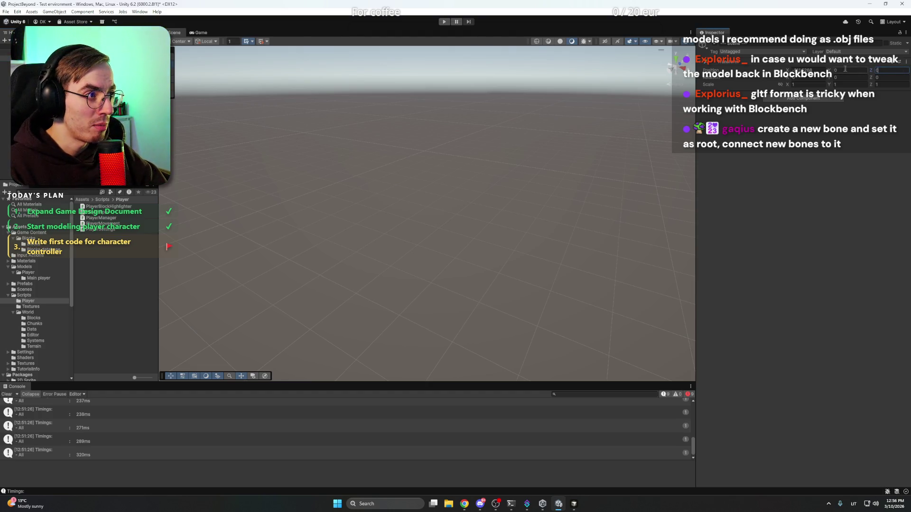
Select the Main Camera and drag it down-left away from the Player capsule
{"action": "left_click", "coordinate": [812, 62]}
{"action": "left_click", "coordinate": [811, 62]}
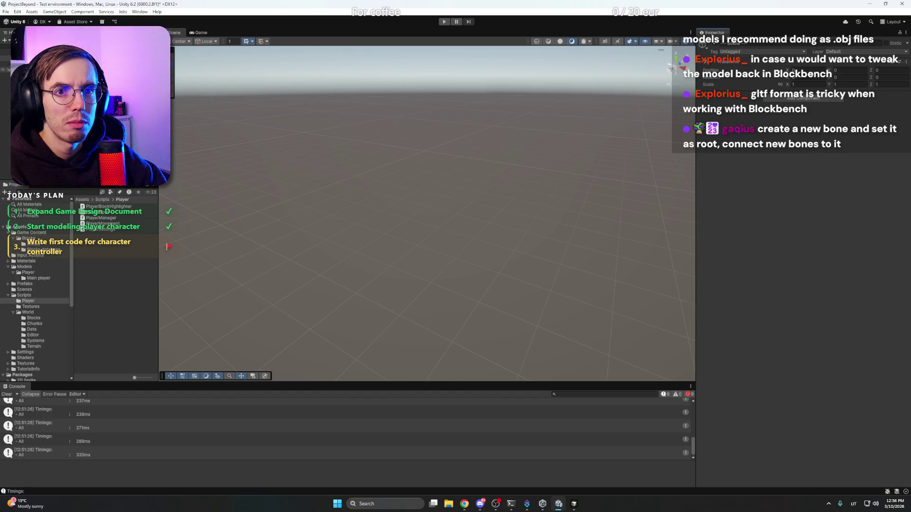
{"action": "left_click", "coordinate": [28, 56]}
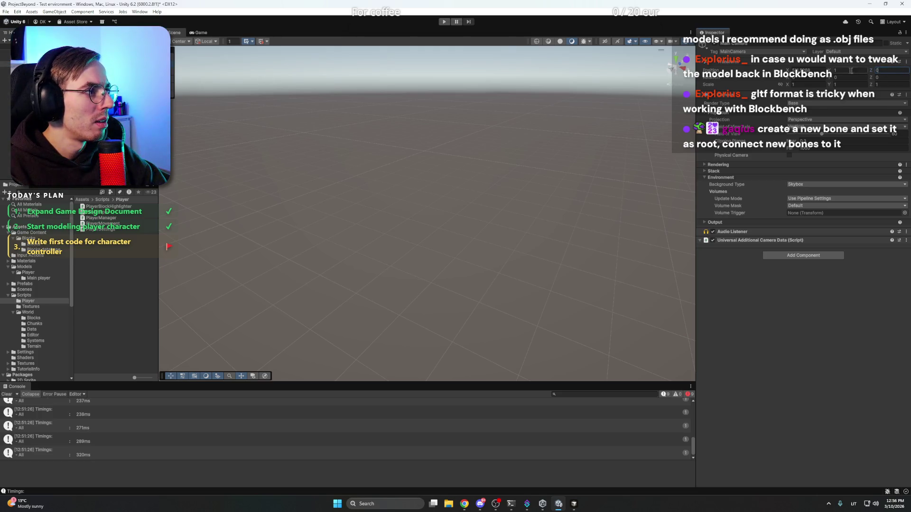
{"action": "left_click", "coordinate": [28, 61]}
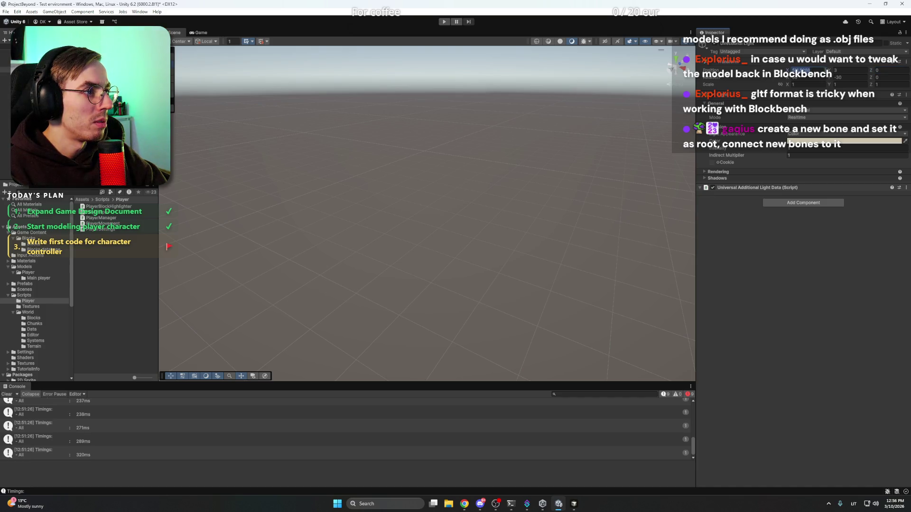
{"action": "left_click", "coordinate": [430, 207]}
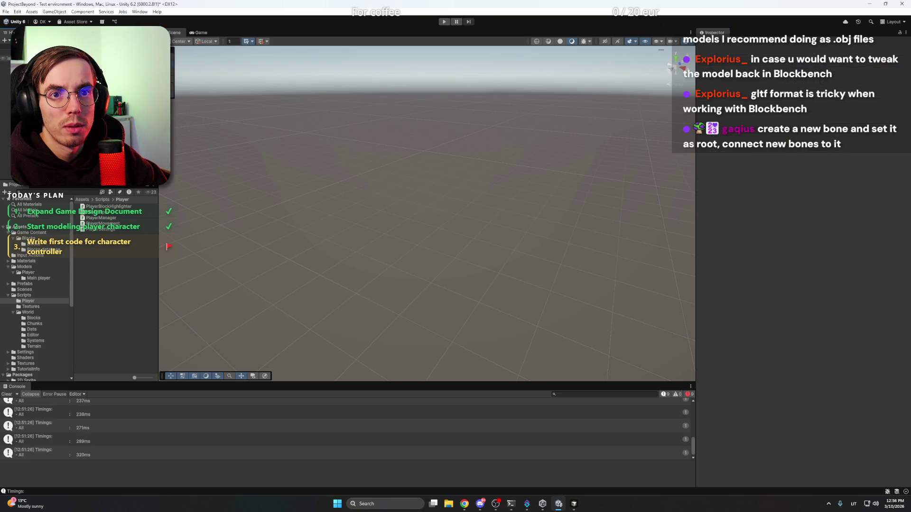
{"action": "key", "text": "ctrl+z"}
{"action": "right_click", "coordinate": [511, 215]}
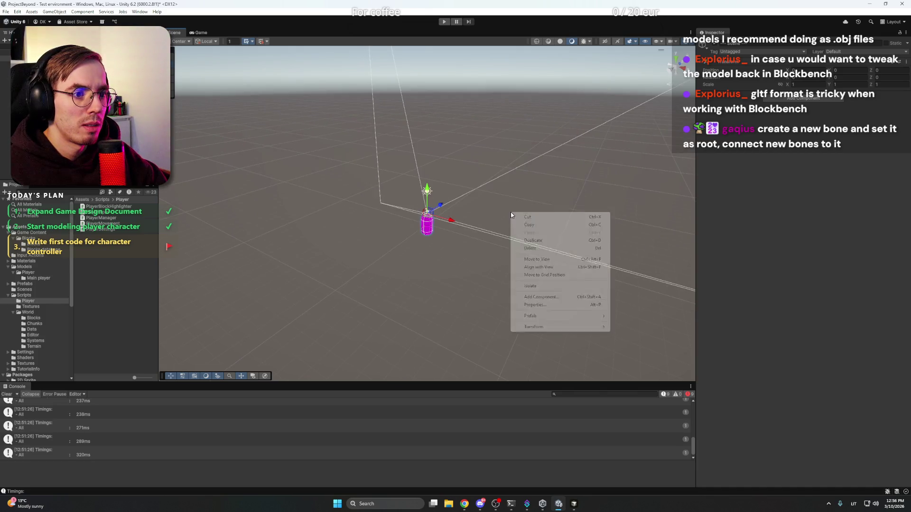
{"action": "left_click", "coordinate": [348, 209]}
{"action": "left_click", "coordinate": [426, 212]}
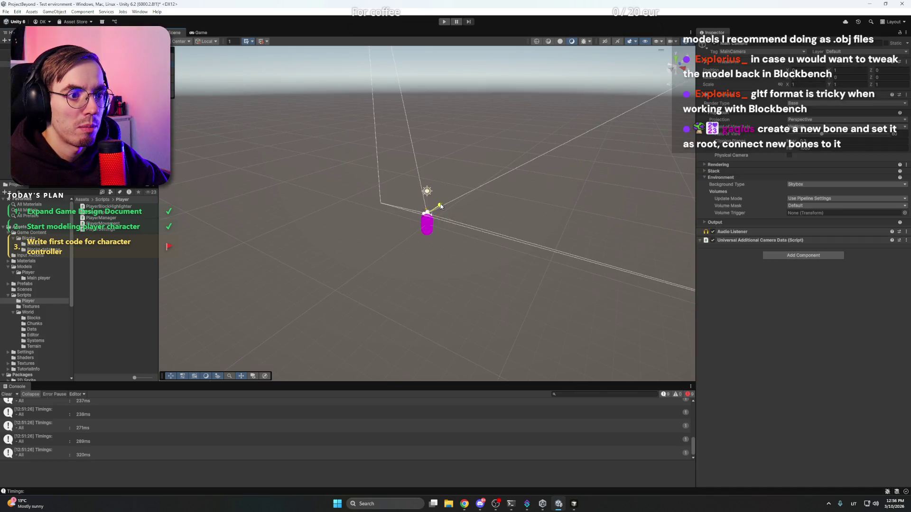
{"action": "left_click_drag", "start_coordinate": [428, 211], "coordinate": [385, 241]}
Set handle orientation to Global, drag the Directional Light away, then select Player
{"action": "left_click", "coordinate": [427, 191]}
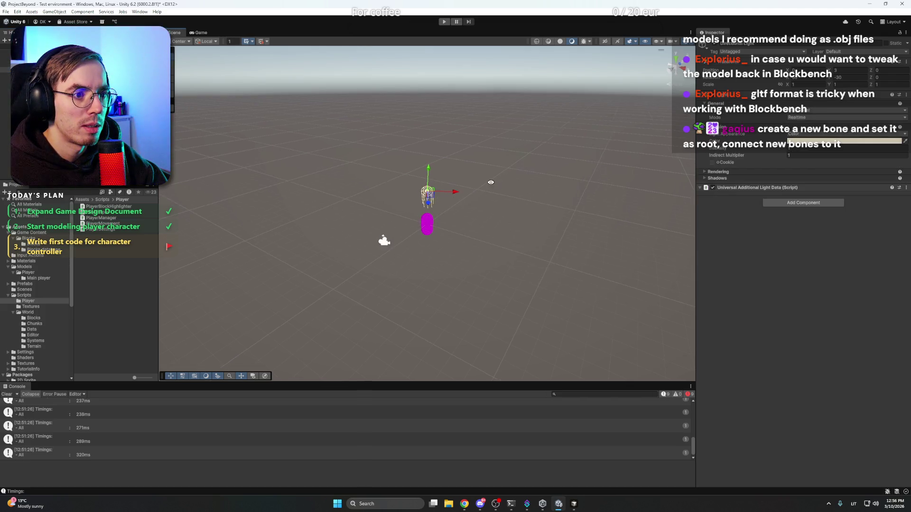
{"action": "left_click_drag", "start_coordinate": [492, 183], "coordinate": [449, 196]}
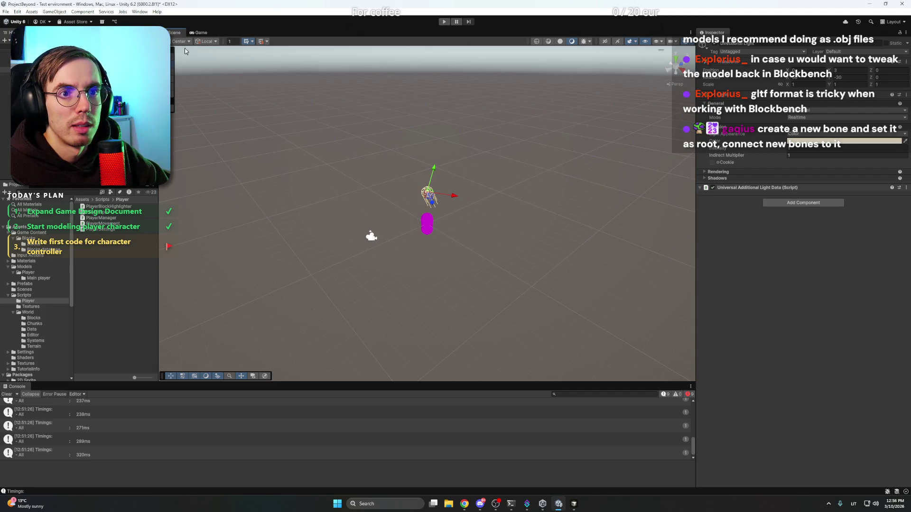
{"action": "left_click", "coordinate": [207, 41]}
{"action": "left_click", "coordinate": [214, 51]}
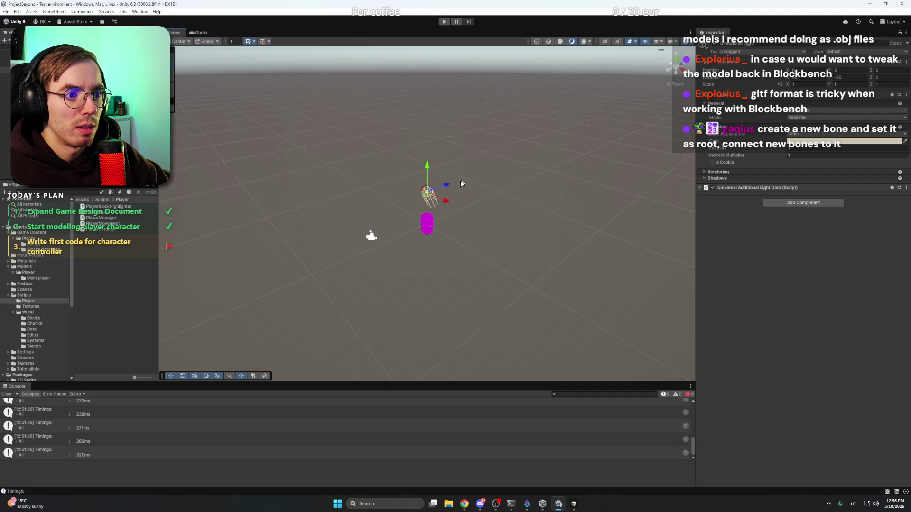
{"action": "mouse_move", "coordinate": [426, 195]}
{"action": "left_mouse_down"}
{"action": "mouse_move", "coordinate": [342, 183]}
{"action": "mouse_move", "coordinate": [244, 149]}
{"action": "left_mouse_up"}
{"action": "left_click", "coordinate": [467, 162]}
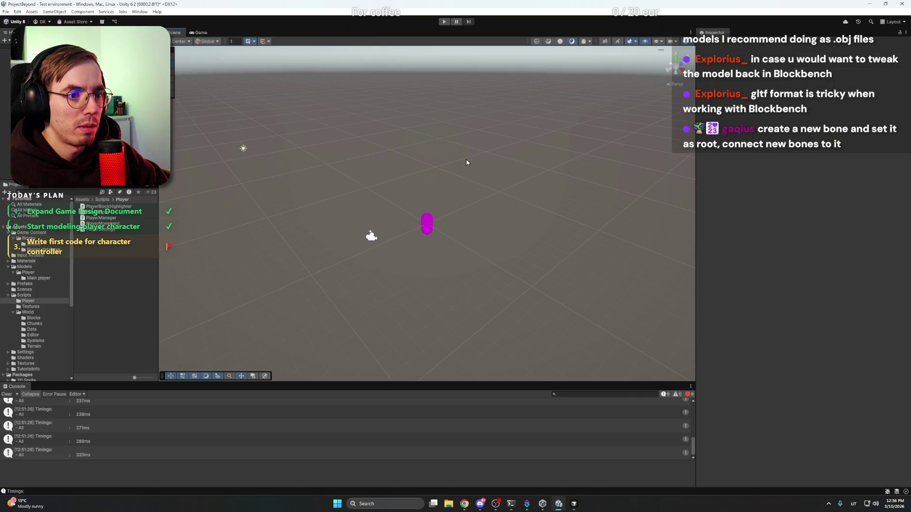
{"action": "left_click", "coordinate": [29, 75]}
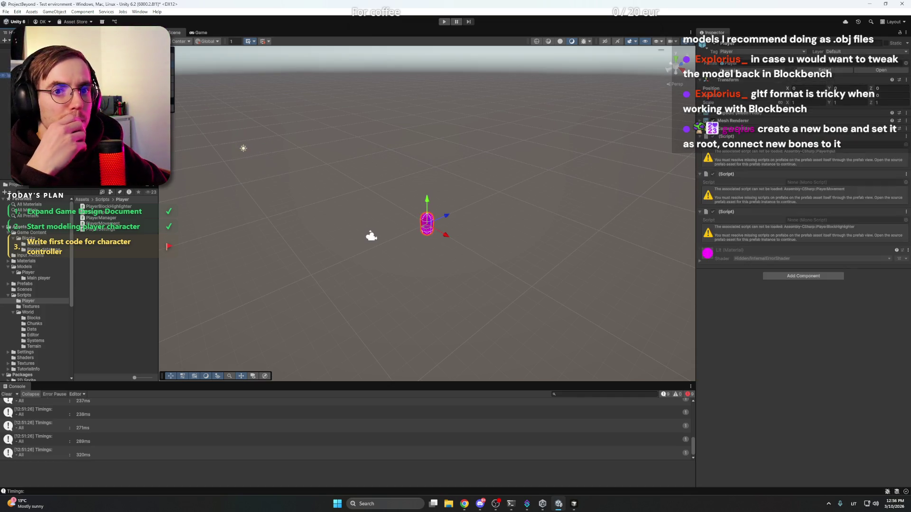
Remove the Mesh Renderer and the other components from Player, checking the prefab Overrides along the way
{"action": "right_click", "coordinate": [749, 115]}
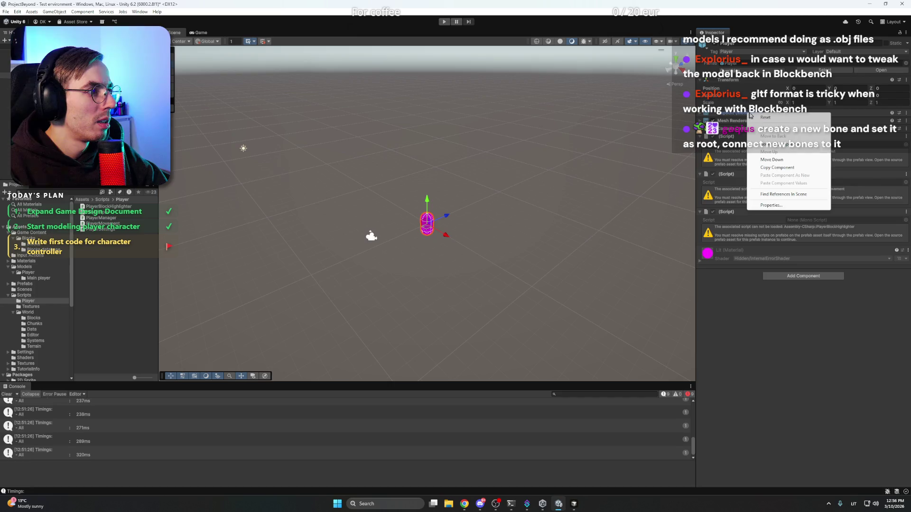
{"action": "left_click", "coordinate": [780, 144]}
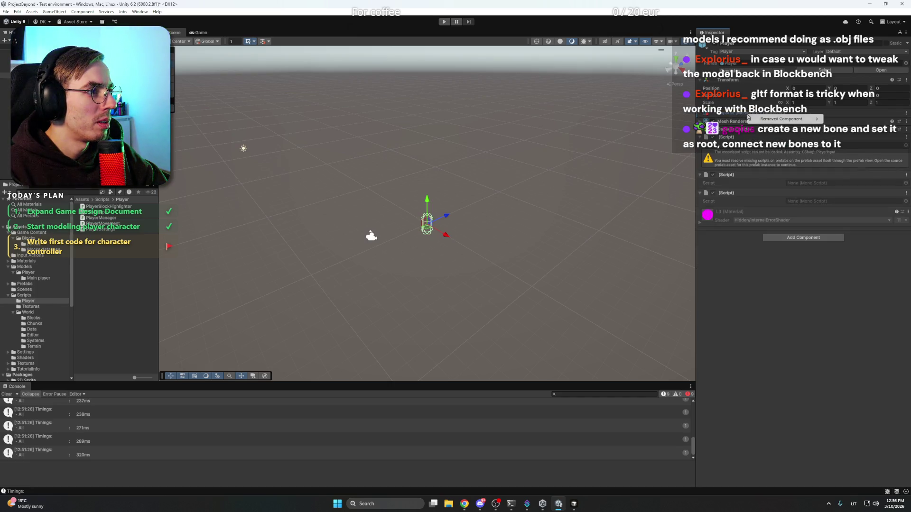
{"action": "left_click", "coordinate": [748, 123]}
{"action": "right_click", "coordinate": [747, 124]}
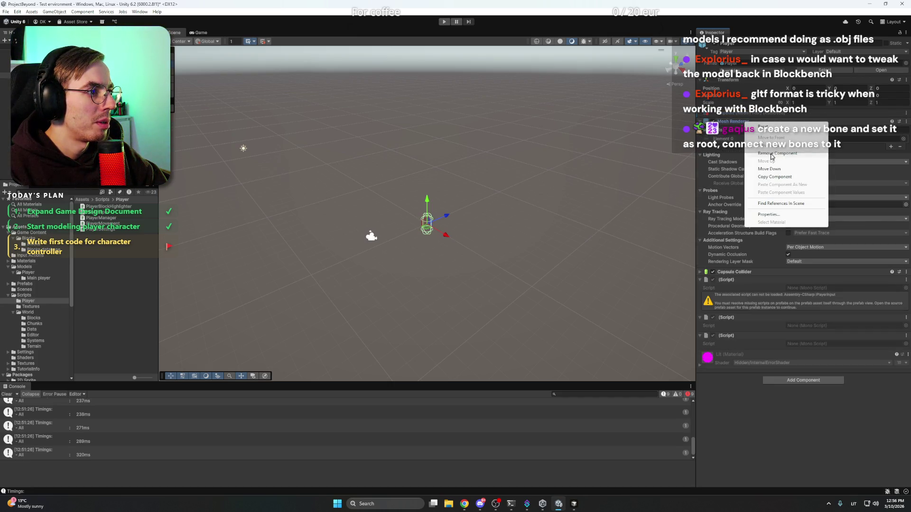
{"action": "left_click", "coordinate": [771, 151]}
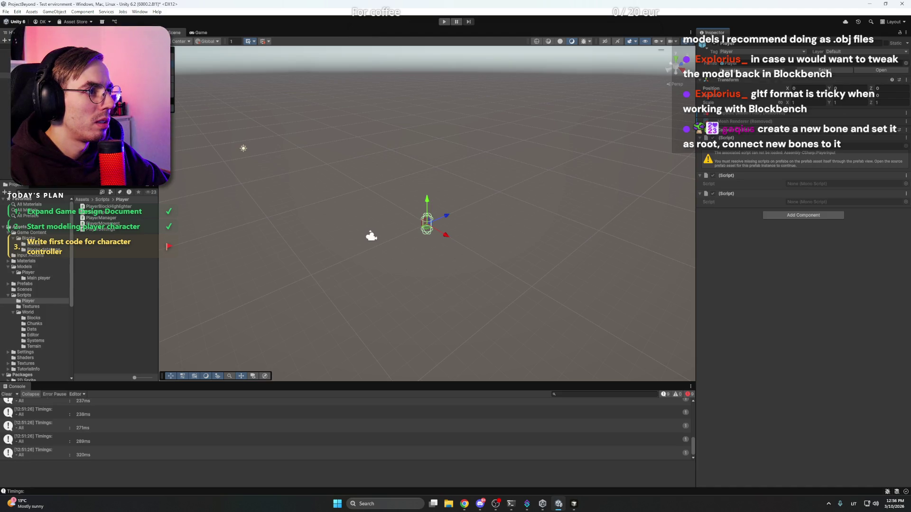
{"action": "left_click", "coordinate": [730, 69]}
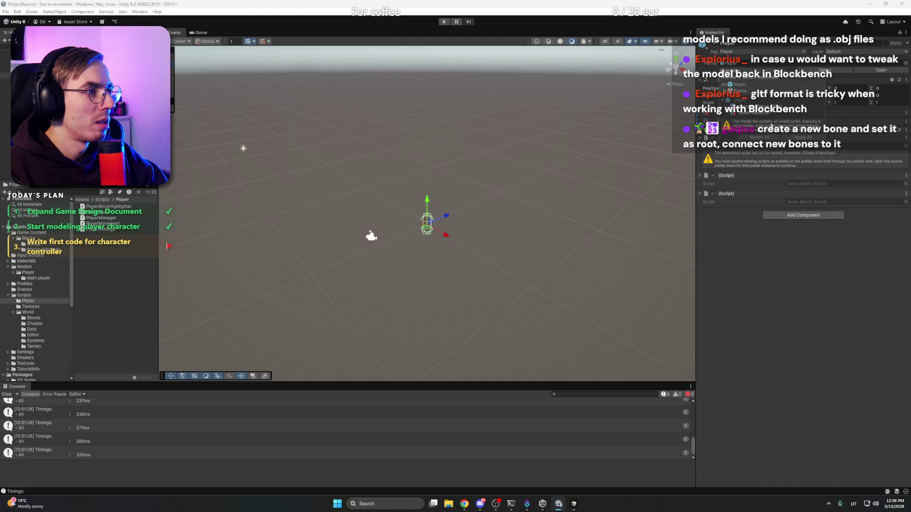
{"action": "left_click", "coordinate": [768, 167]}
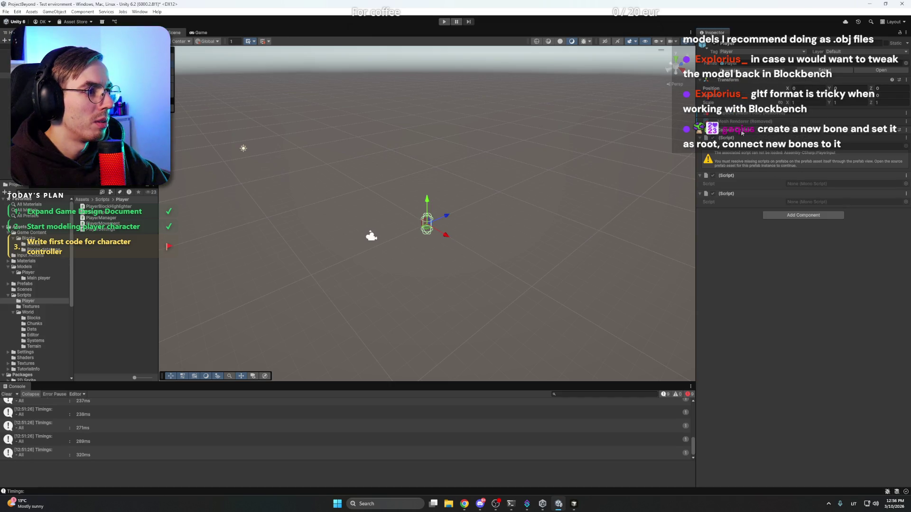
{"action": "right_click", "coordinate": [742, 133]}
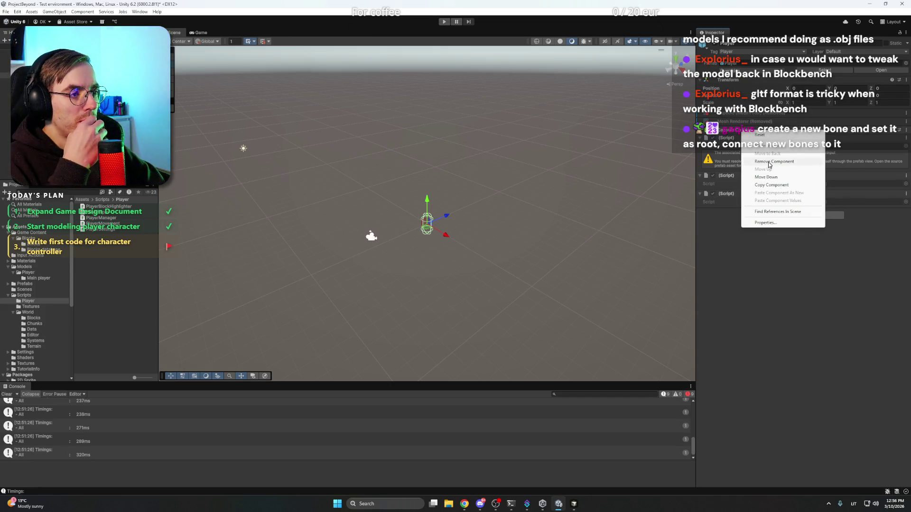
{"action": "left_click", "coordinate": [769, 165]}
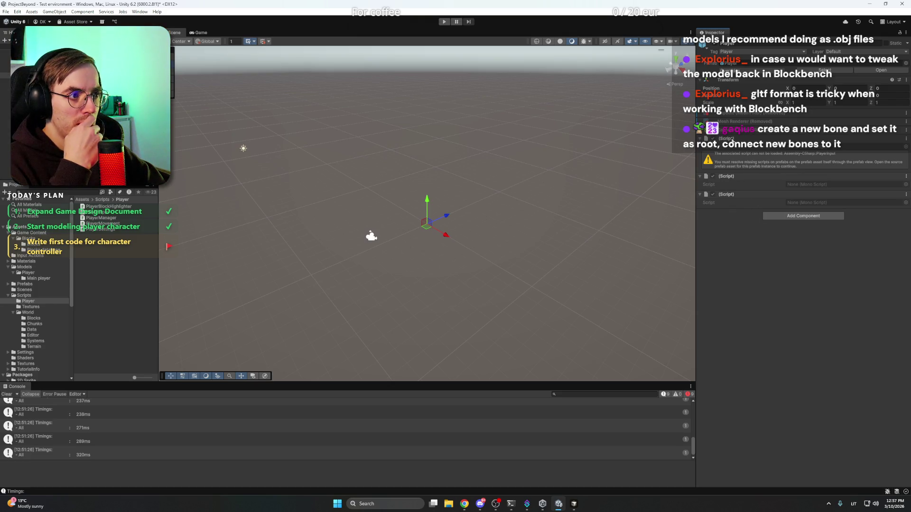
{"action": "right_click", "coordinate": [732, 141]}
{"action": "left_click", "coordinate": [755, 202]}
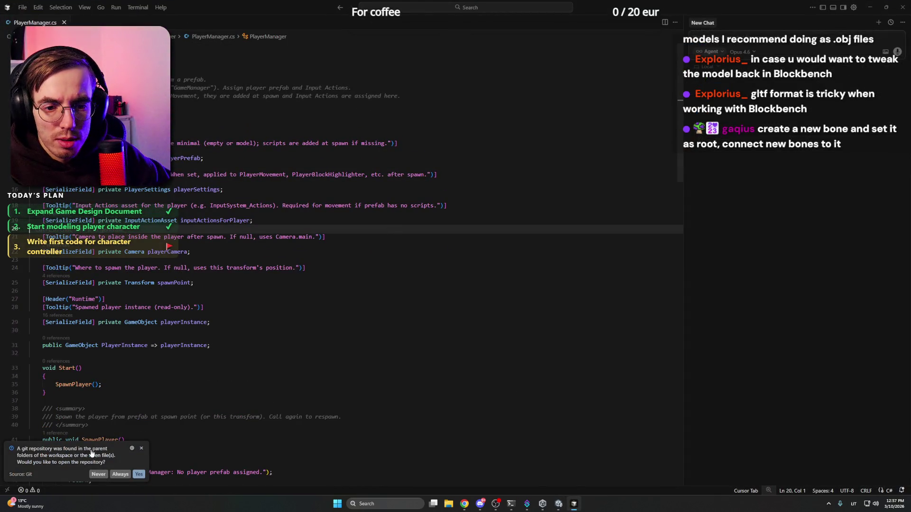
{"action": "left_click", "coordinate": [141, 449]}
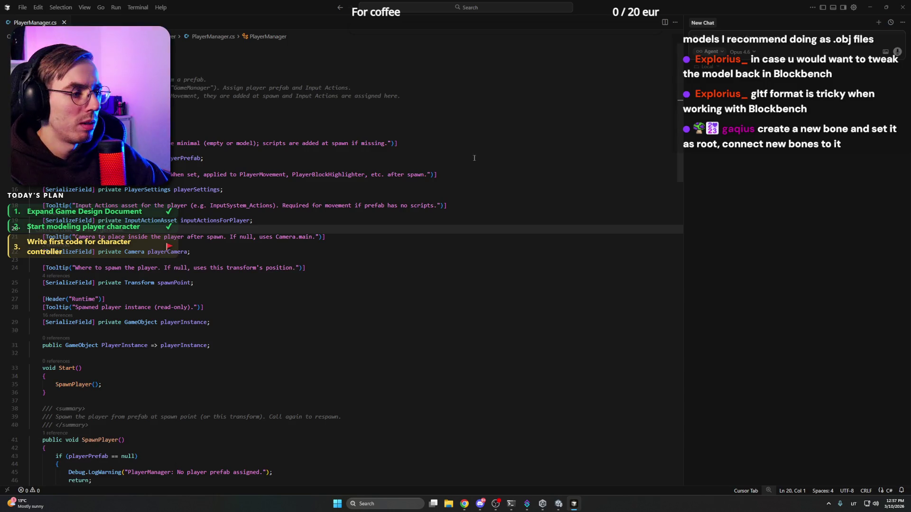
{"action": "left_click", "coordinate": [823, 8]}
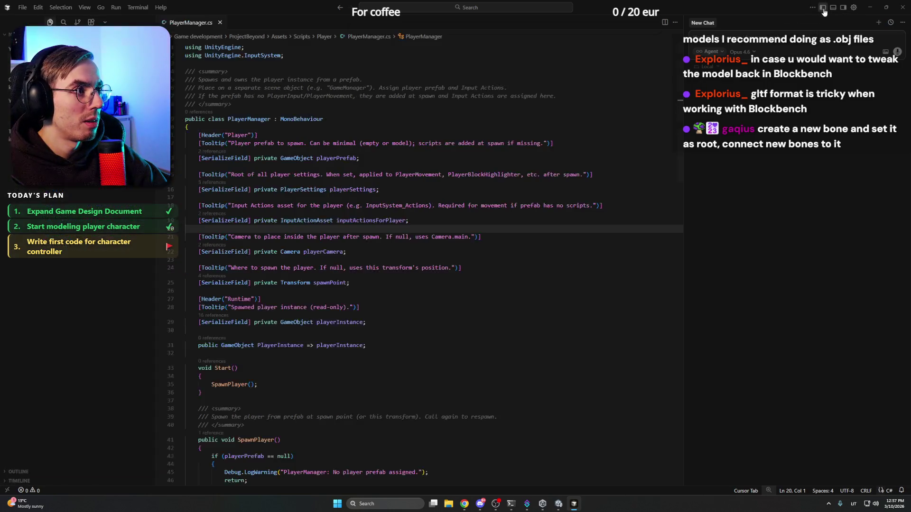
{"action": "key", "text": "ctrl+k"}
{"action": "key", "text": "ctrl+o"}
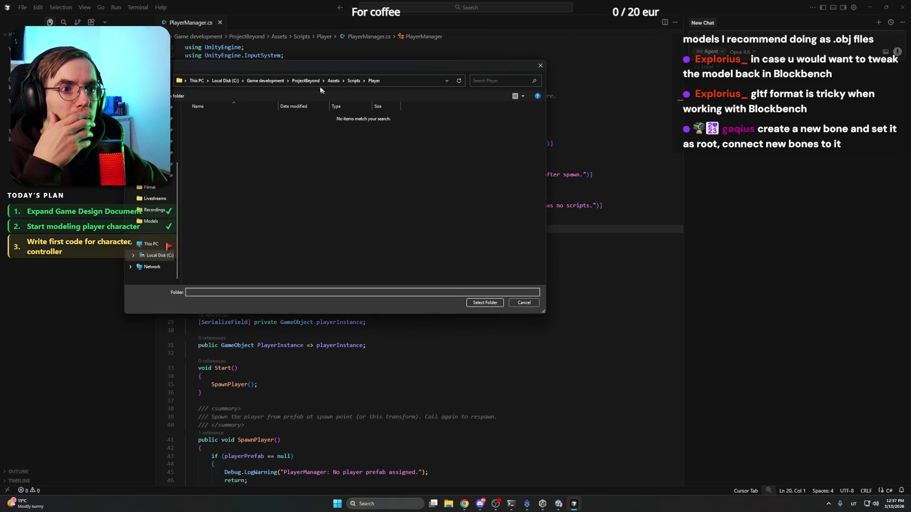
{"action": "left_click", "coordinate": [487, 304]}
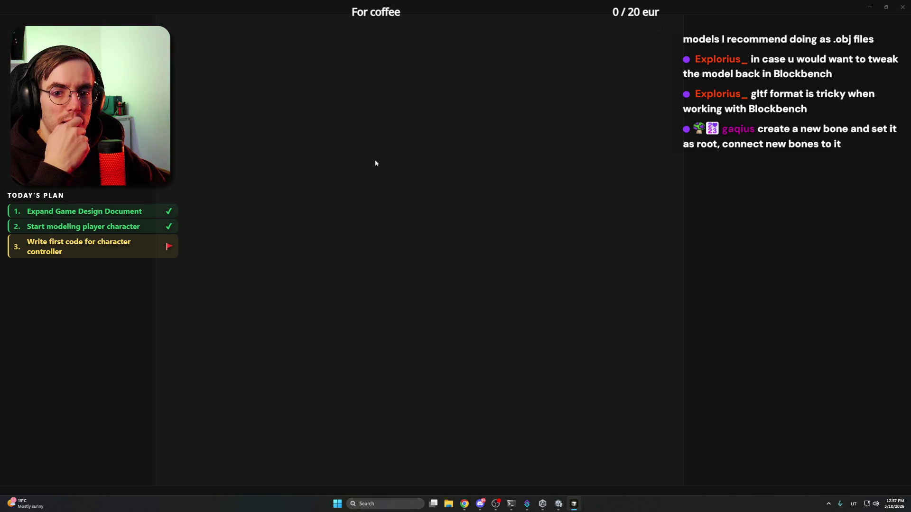
Close the open script tabs from WorldManager.cs through ChunkData.cs
{"action": "left_click", "coordinate": [411, 213]}
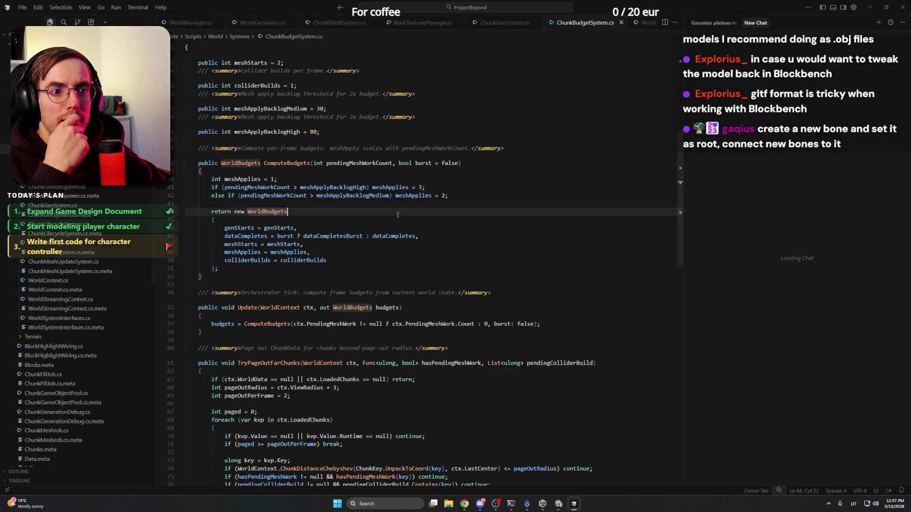
{"action": "left_click", "coordinate": [220, 23]}
{"action": "left_click", "coordinate": [221, 23]}
{"action": "left_click", "coordinate": [228, 23]}
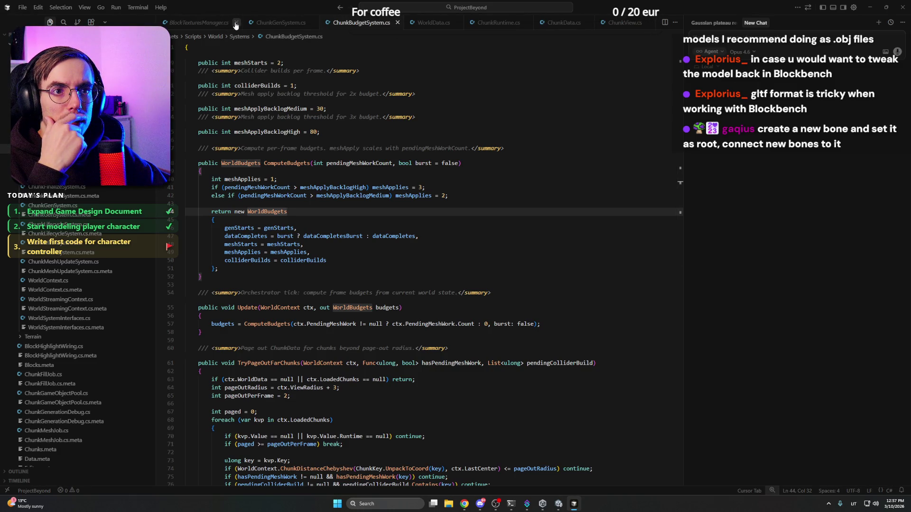
{"action": "left_click", "coordinate": [235, 23]}
{"action": "left_click", "coordinate": [233, 23]}
{"action": "left_click", "coordinate": [233, 23]}
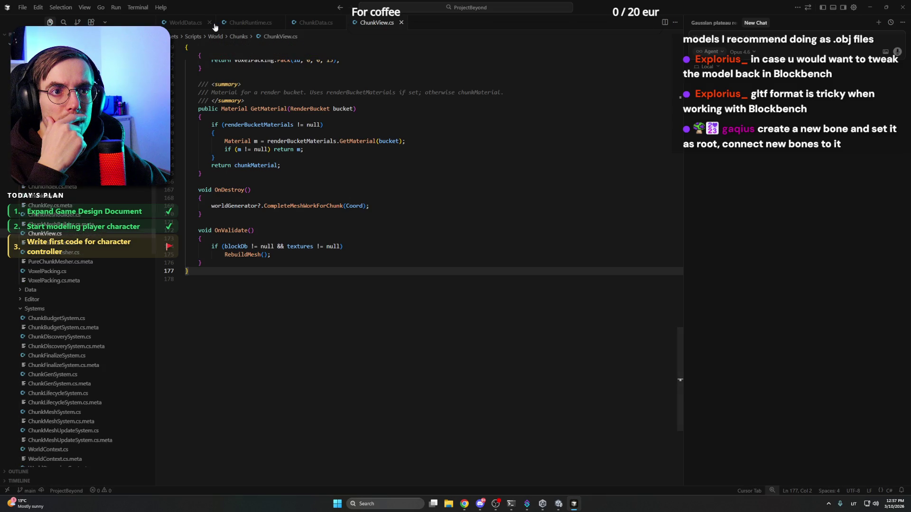
{"action": "left_click", "coordinate": [210, 23]}
{"action": "left_click", "coordinate": [210, 23]}
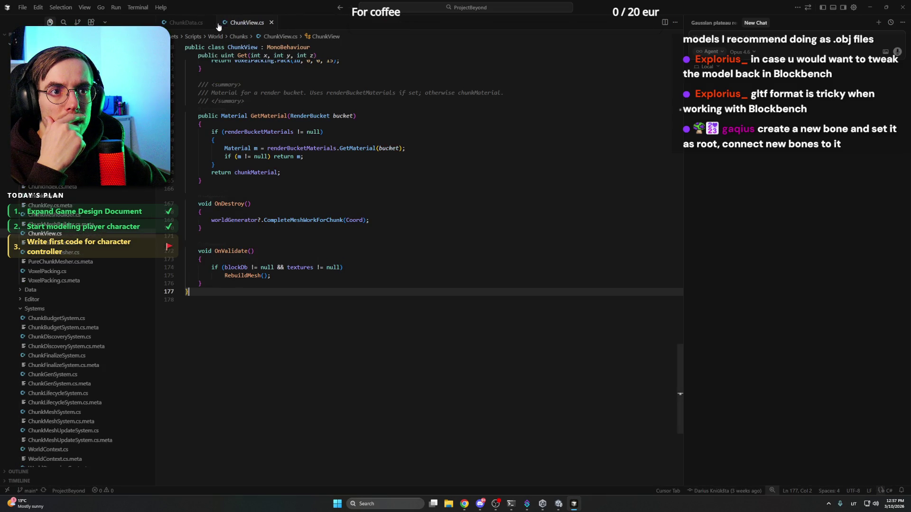
{"action": "left_click", "coordinate": [210, 23]}
Look over the remaining script's GetMaterial method and ChunkState enum, then collapse the World folder
{"action": "left_click", "coordinate": [373, 170]}
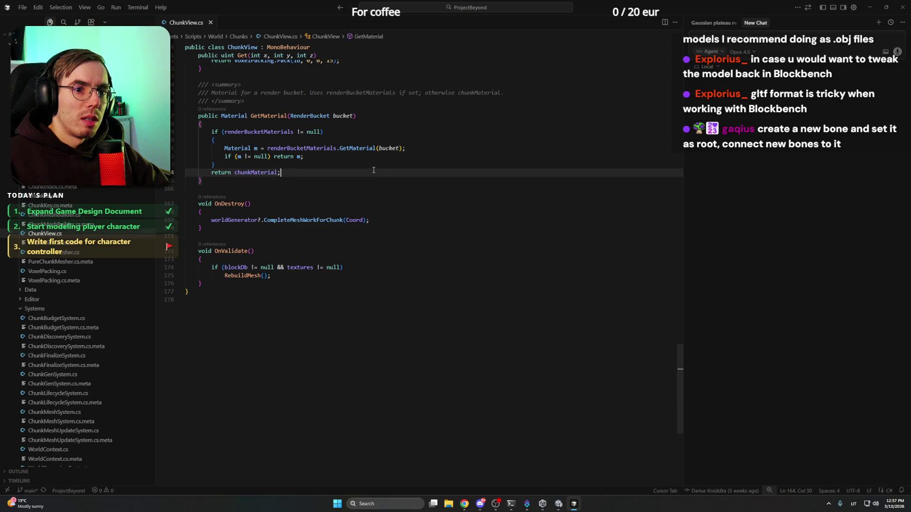
{"action": "scroll", "coordinate": [374, 170], "scroll_direction": "up", "scroll_amount": 20}
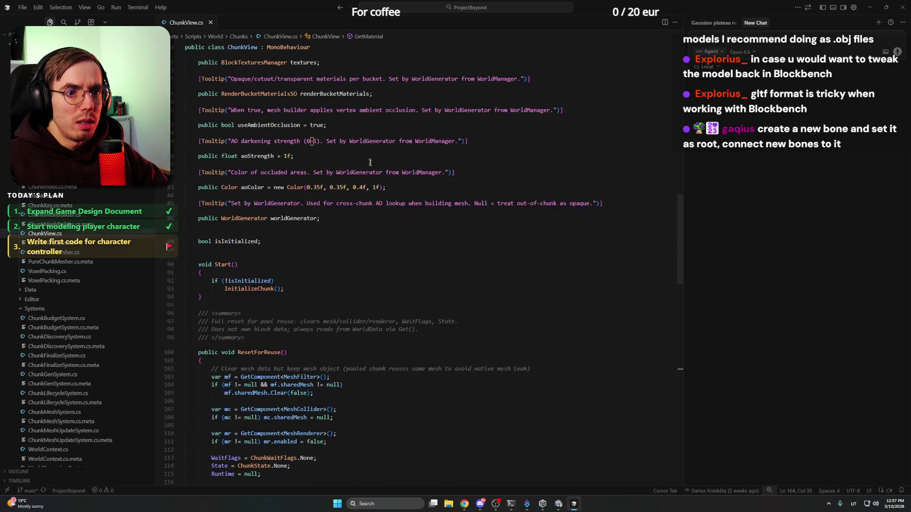
{"action": "scroll", "coordinate": [367, 153], "scroll_direction": "up", "scroll_amount": 15}
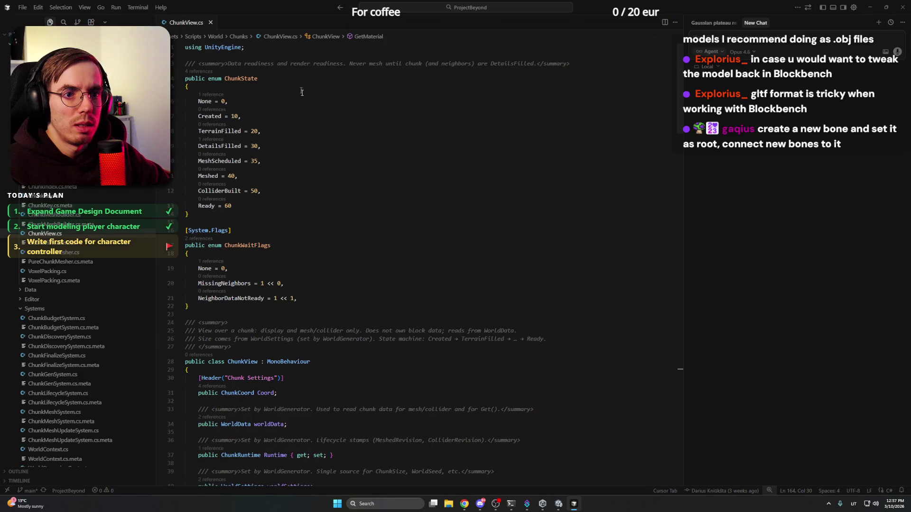
{"action": "left_click", "coordinate": [291, 78]}
{"action": "left_click", "coordinate": [286, 103]}
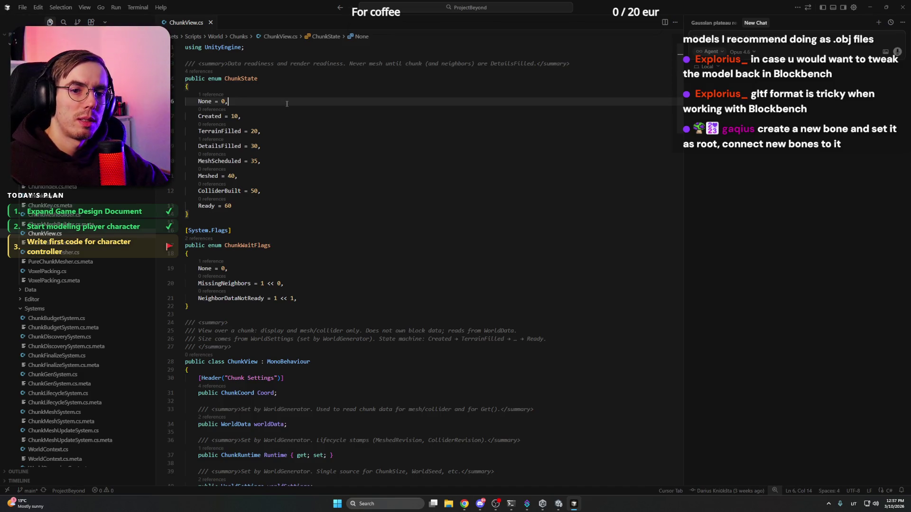
{"action": "scroll", "coordinate": [47, 266], "scroll_direction": "up", "scroll_amount": 2}
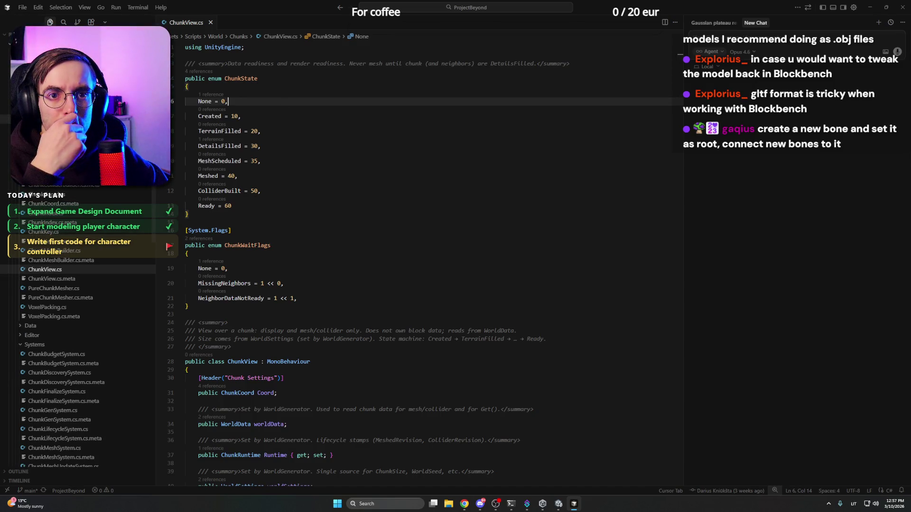
{"action": "scroll", "coordinate": [46, 269], "scroll_direction": "up", "scroll_amount": 5}
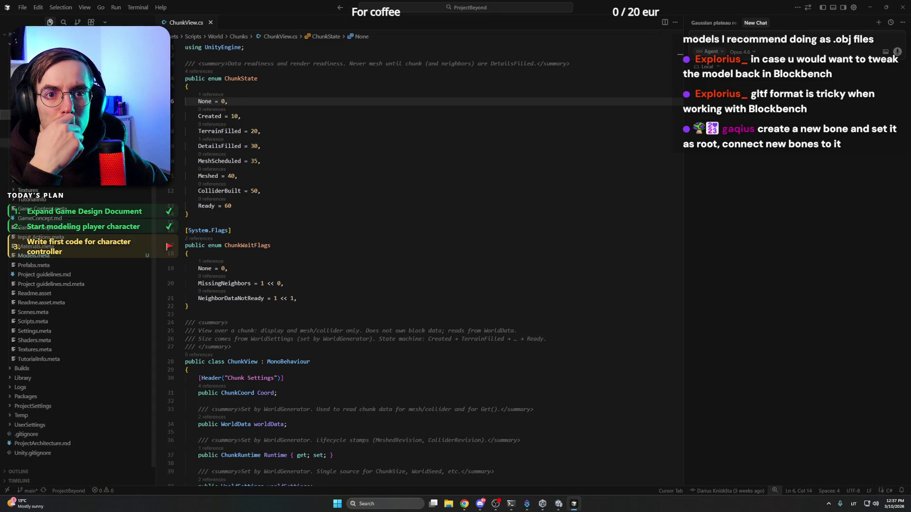
{"action": "left_click", "coordinate": [28, 288]}
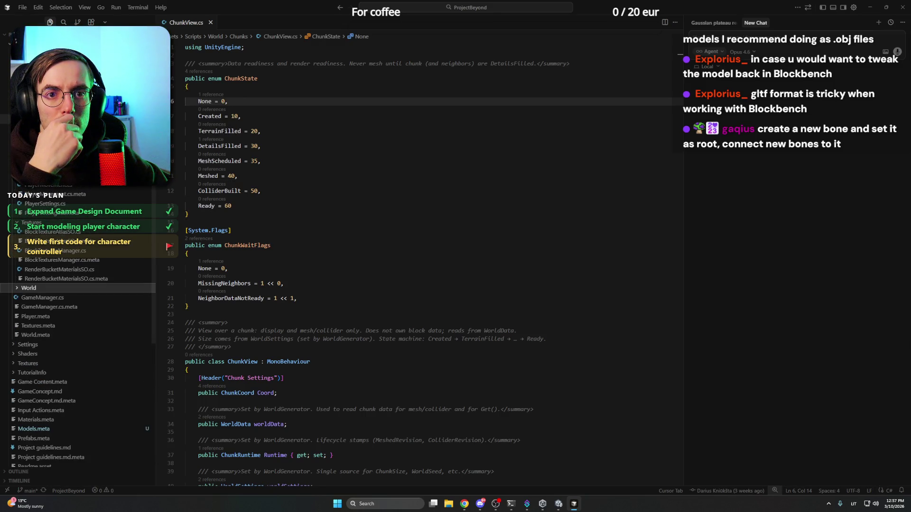
Open PlayerMovement.cs, read through its minPitch settings and Awake method, then return to Unity
{"action": "left_click", "coordinate": [70, 202]}
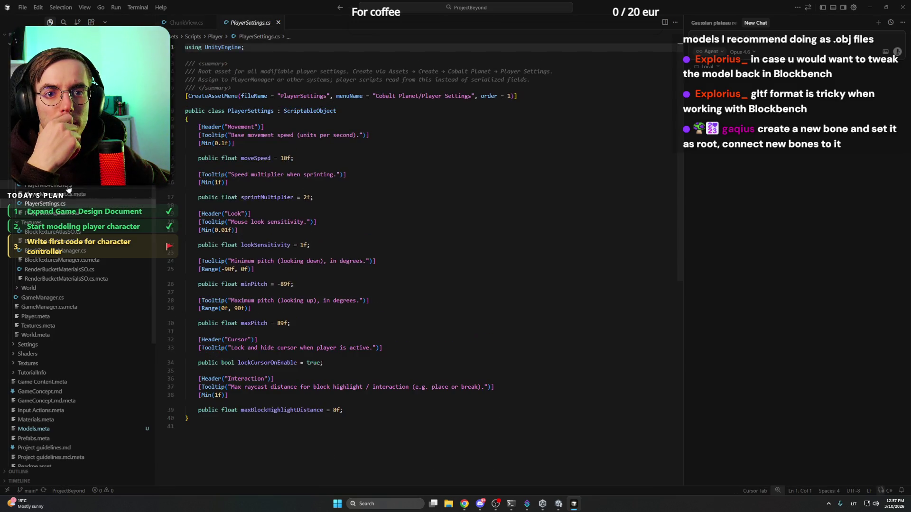
{"action": "left_click", "coordinate": [71, 185]}
{"action": "left_click", "coordinate": [368, 186]}
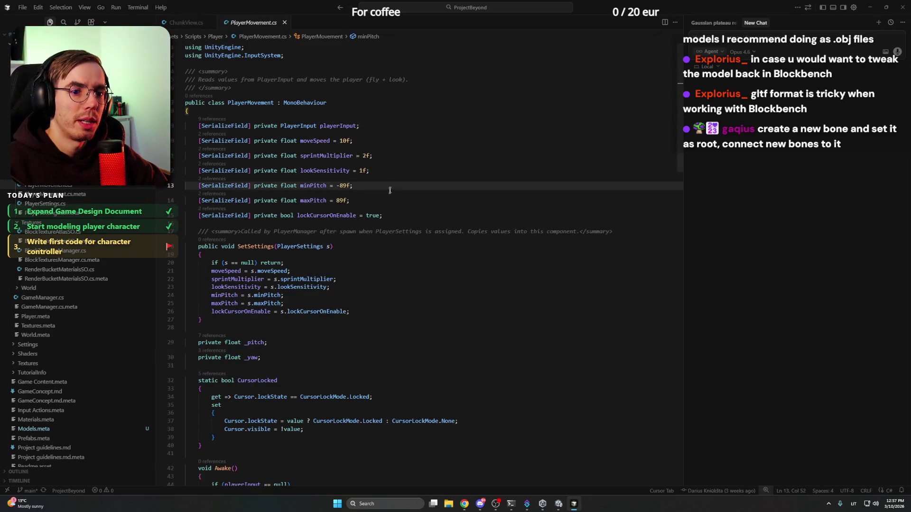
{"action": "scroll", "coordinate": [387, 187], "scroll_direction": "down", "scroll_amount": 2}
{"action": "left_click", "coordinate": [386, 191]}
{"action": "scroll", "coordinate": [332, 181], "scroll_direction": "down", "scroll_amount": 8}
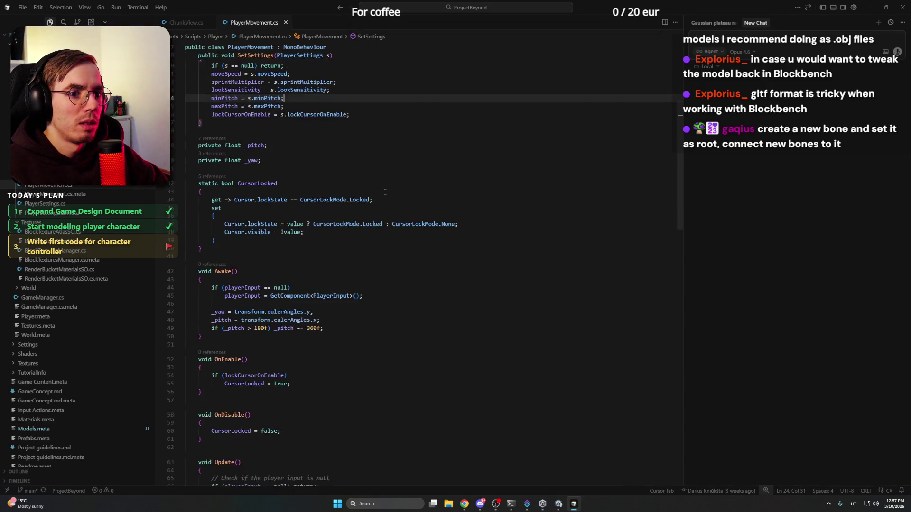
{"action": "left_click", "coordinate": [269, 162]}
{"action": "scroll", "coordinate": [285, 189], "scroll_direction": "down", "scroll_amount": 12}
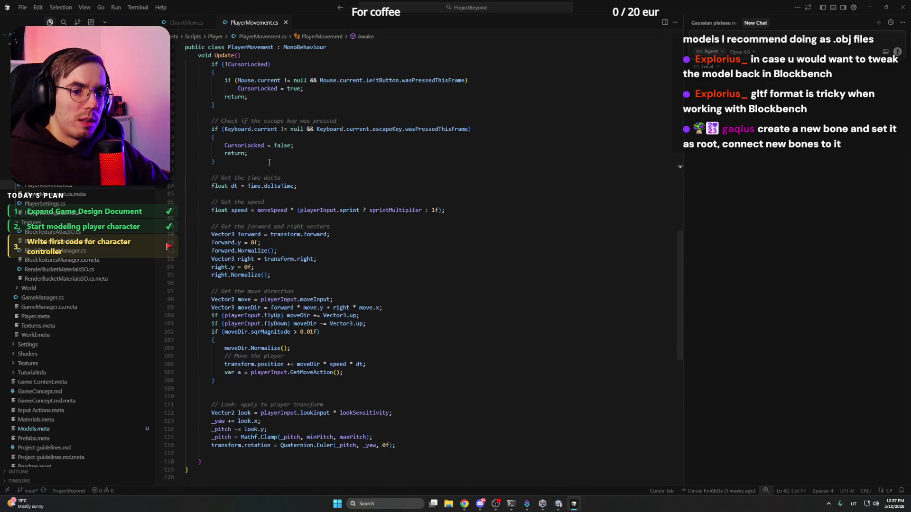
{"action": "scroll", "coordinate": [329, 221], "scroll_direction": "up", "scroll_amount": 20}
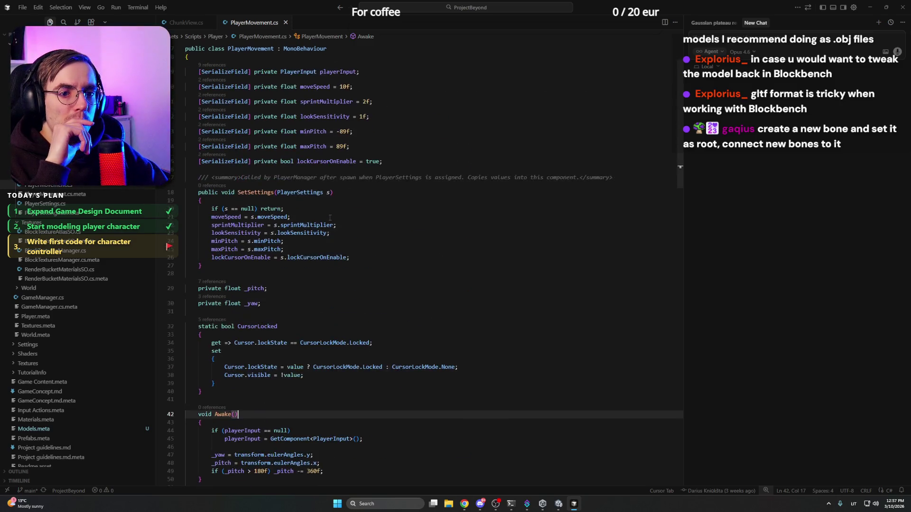
{"action": "mouse_move", "coordinate": [467, 505]}
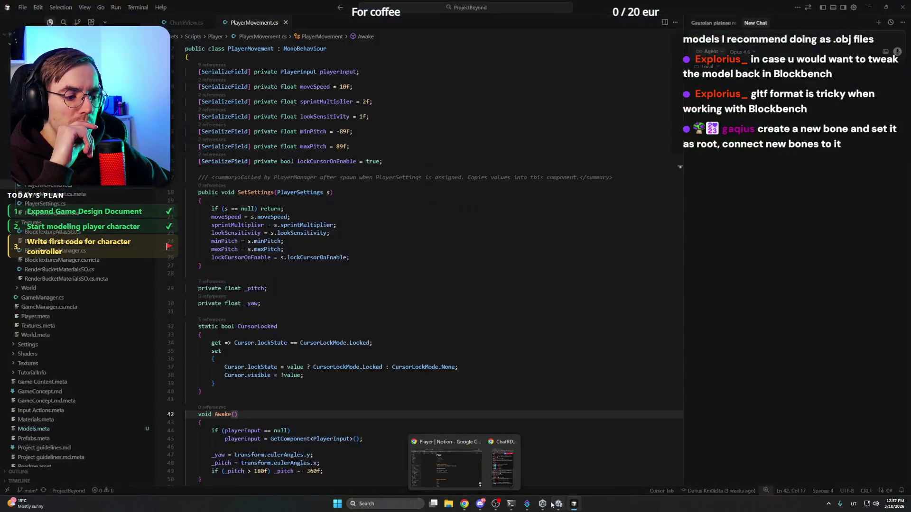
{"action": "left_click", "coordinate": [558, 504]}
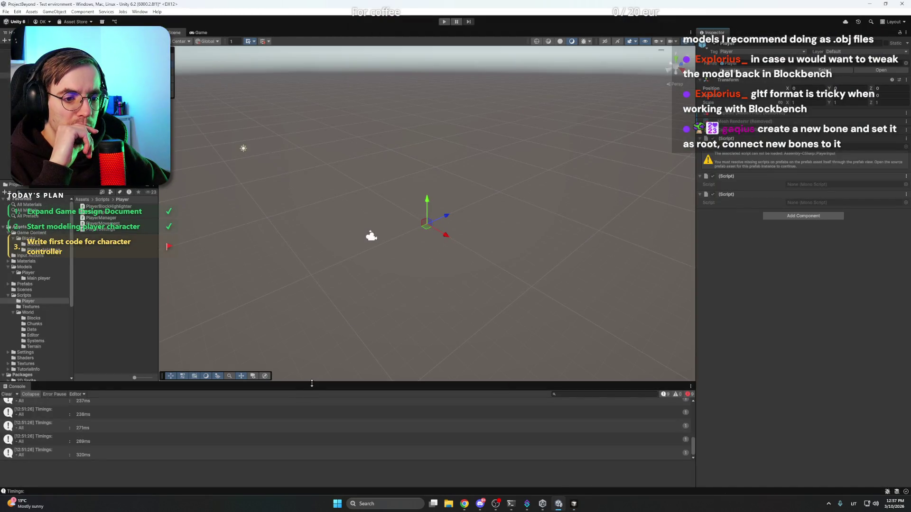
Enlarge Unity's Console and select the full text of the CS0101 duplicate ChunkVertex error
{"action": "left_click_drag", "start_coordinate": [312, 384], "coordinate": [312, 337]}
{"action": "scroll", "coordinate": [693, 418], "scroll_direction": "up", "scroll_amount": 10}
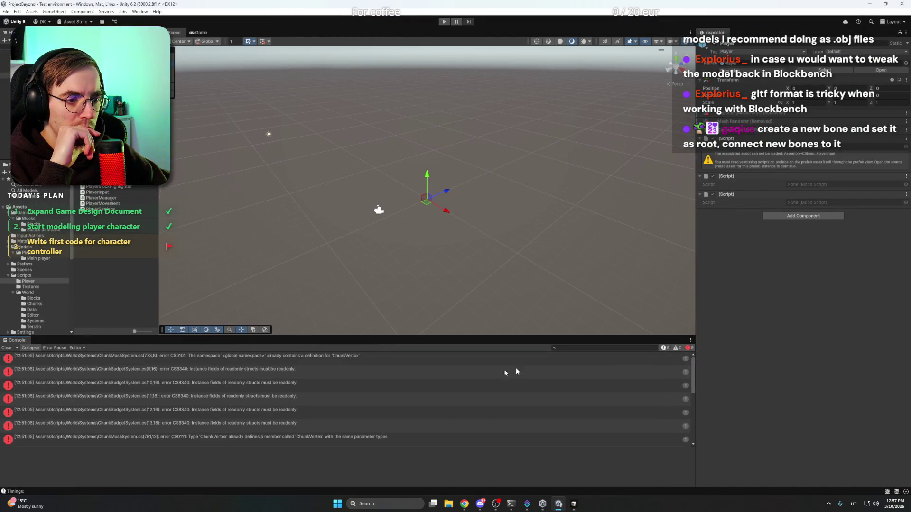
{"action": "left_click", "coordinate": [247, 363]}
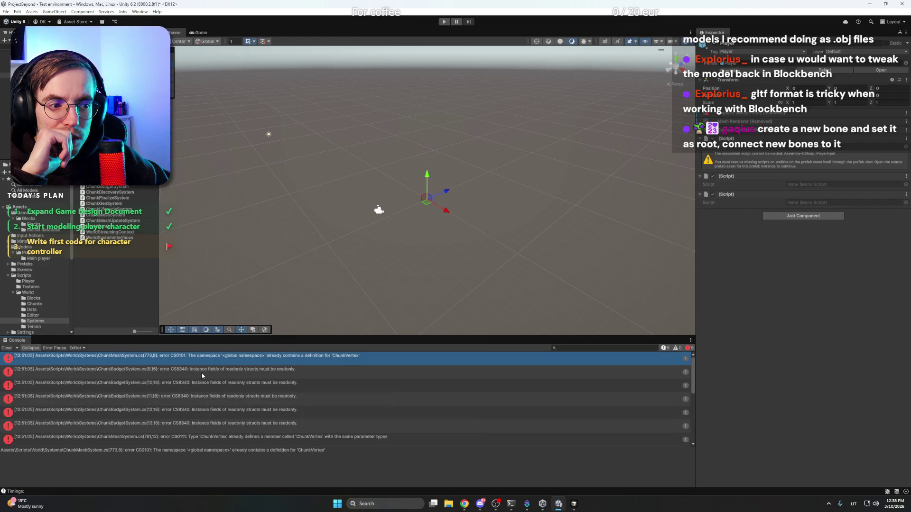
{"action": "triple_click", "coordinate": [233, 450]}
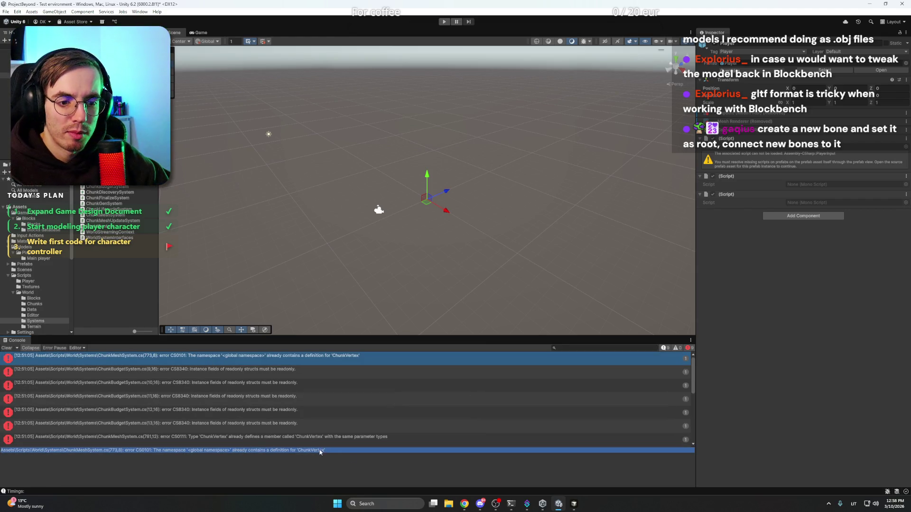
Paste the ChunkVertex error into Cursor's Agent chat and send it for a fix
{"action": "left_click", "coordinate": [573, 504]}
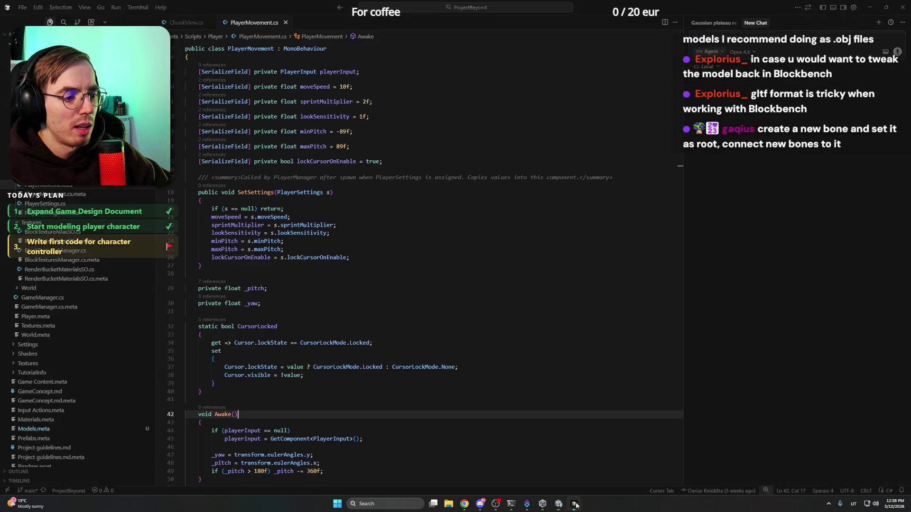
{"action": "key", "text": "ctrl+v"}
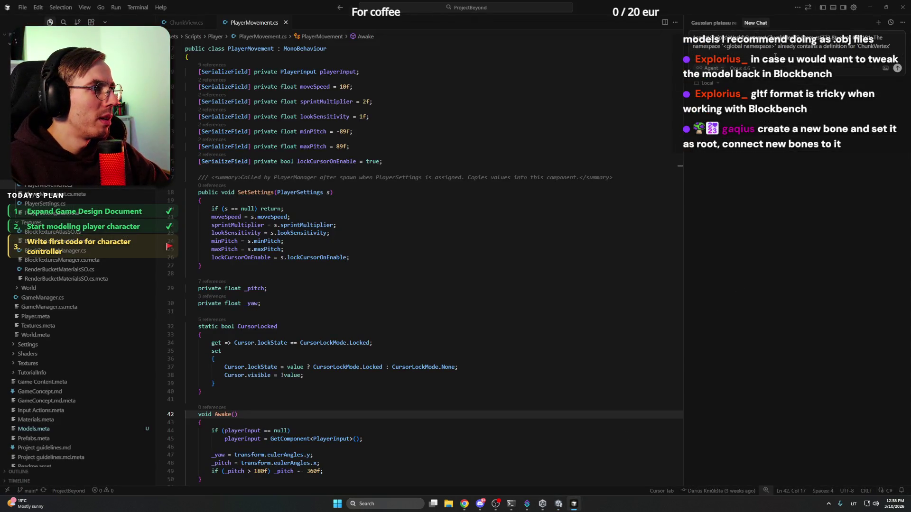
{"action": "key", "text": "Return"}
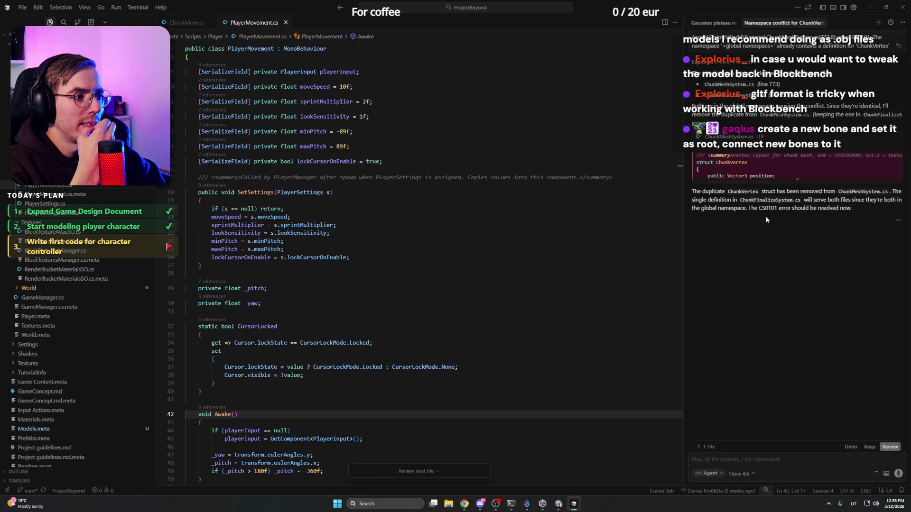
Select the full text of the CS0052 accessibility error at ChunkMeshSystem (694,26)
{"action": "left_click", "coordinate": [558, 504]}
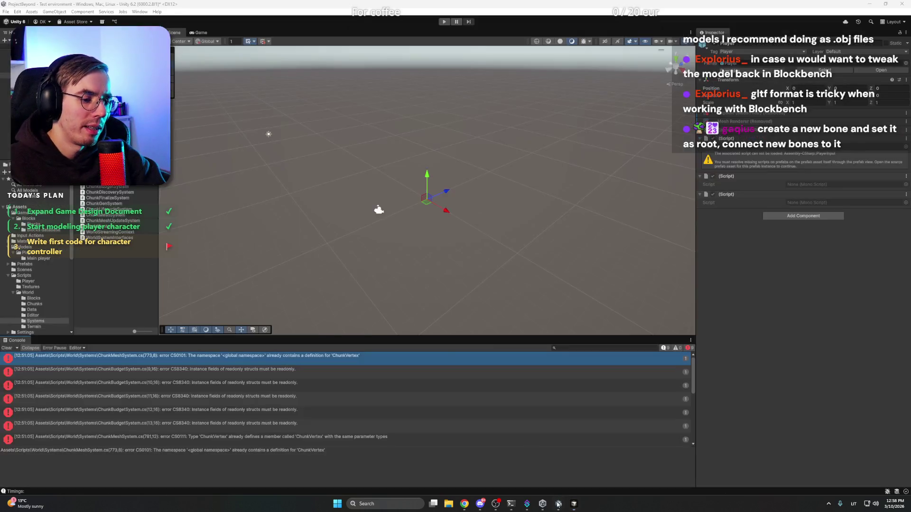
{"action": "left_click", "coordinate": [386, 368]}
{"action": "left_click", "coordinate": [378, 362]}
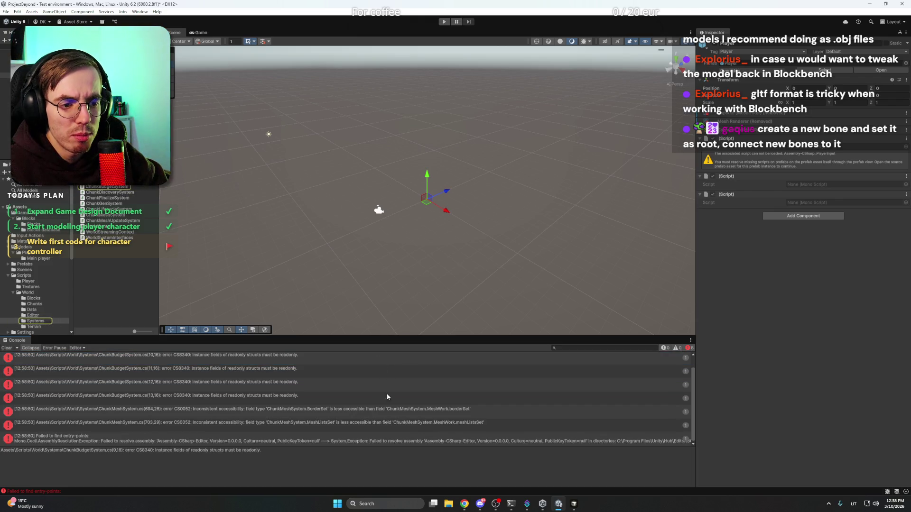
{"action": "left_click", "coordinate": [415, 413]}
{"action": "triple_click", "coordinate": [464, 454]}
{"action": "key", "text": "ctrl+c"}
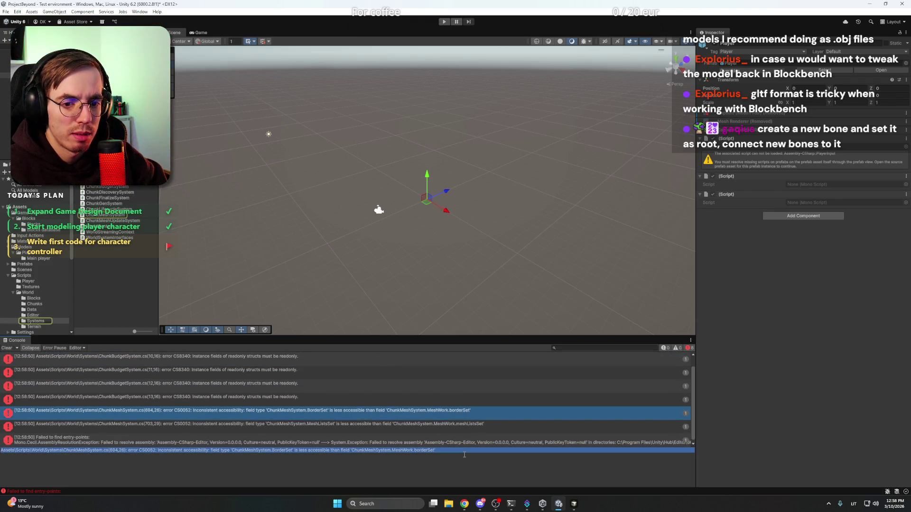
{"action": "left_click", "coordinate": [574, 504]}
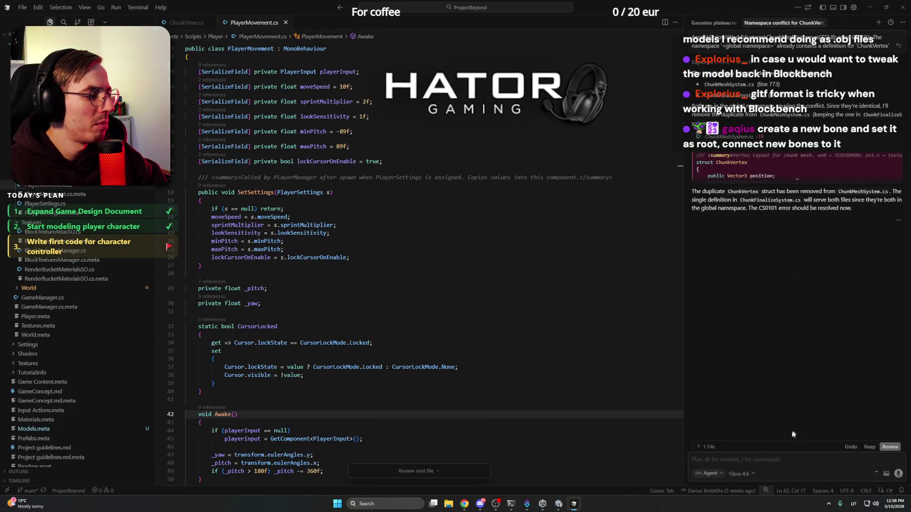
Send the CS0052 error to the agent and accept its ChunkMeshSystem.cs edit
{"action": "key", "text": "ctrl+v"}
{"action": "key", "text": "Return"}
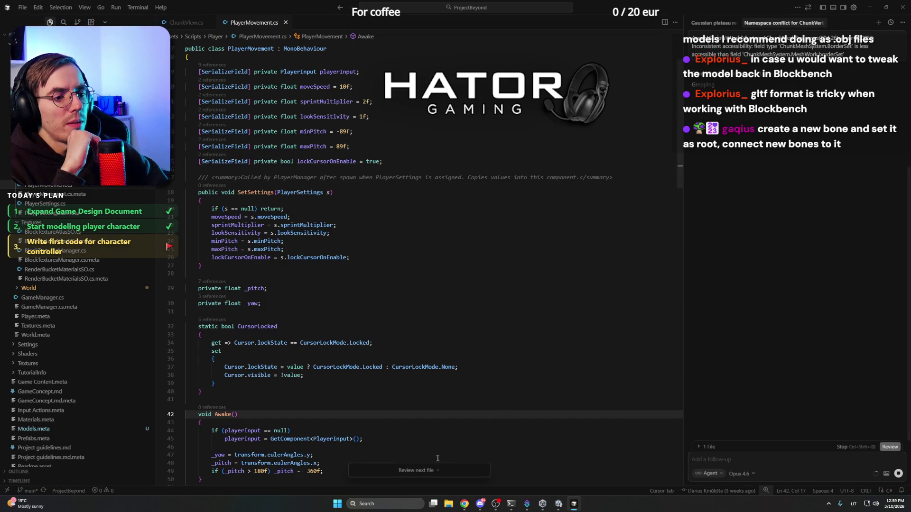
{"action": "left_click", "coordinate": [417, 471]}
{"action": "left_click", "coordinate": [467, 470]}
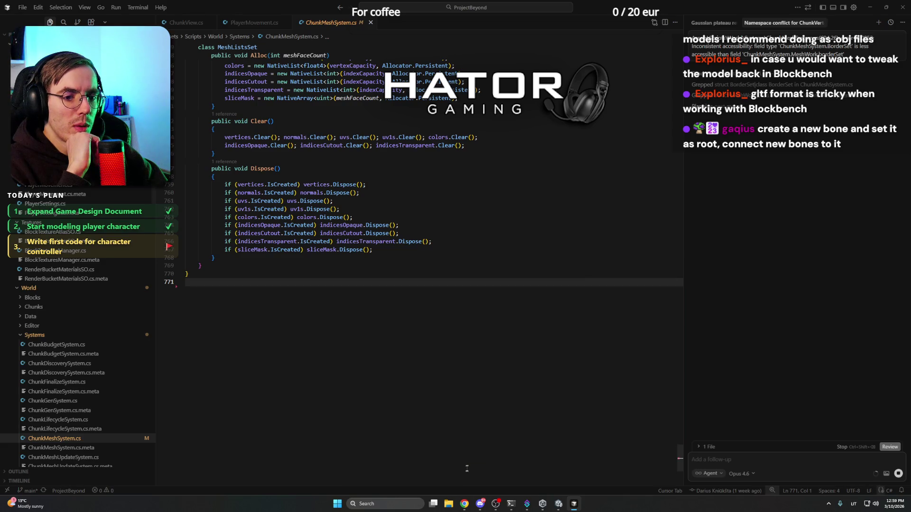
Review the diff and keep the change declaring BorderSet as a public class
{"action": "scroll", "coordinate": [397, 309], "scroll_direction": "up", "scroll_amount": 5}
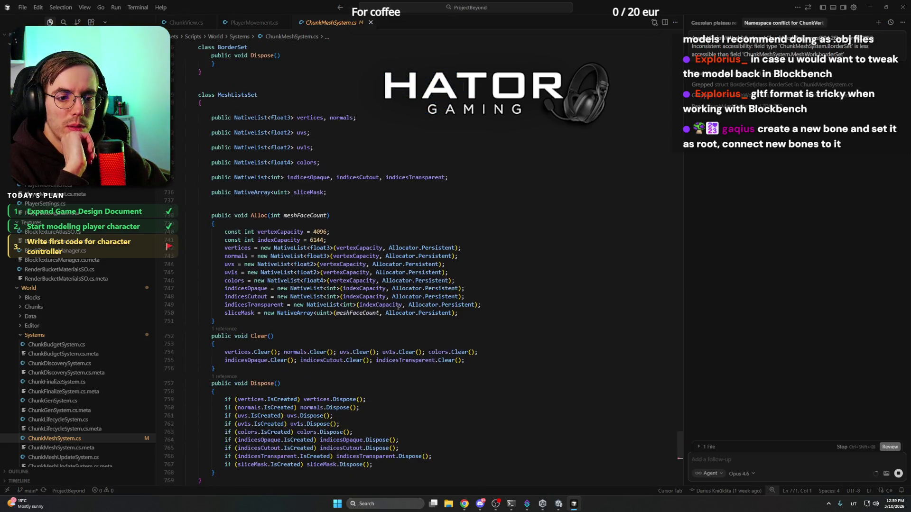
{"action": "left_click", "coordinate": [254, 345]}
{"action": "scroll", "coordinate": [393, 367], "scroll_direction": "up", "scroll_amount": 10}
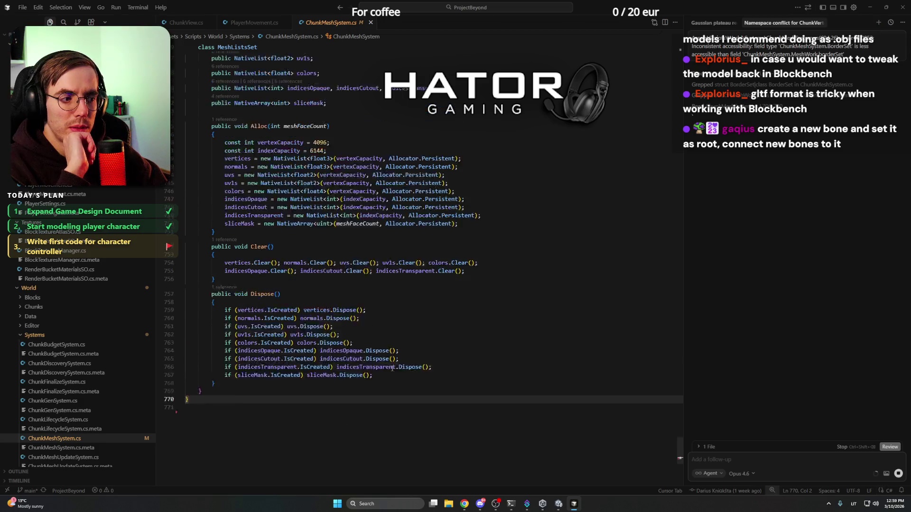
{"action": "scroll", "coordinate": [393, 367], "scroll_direction": "up", "scroll_amount": 10}
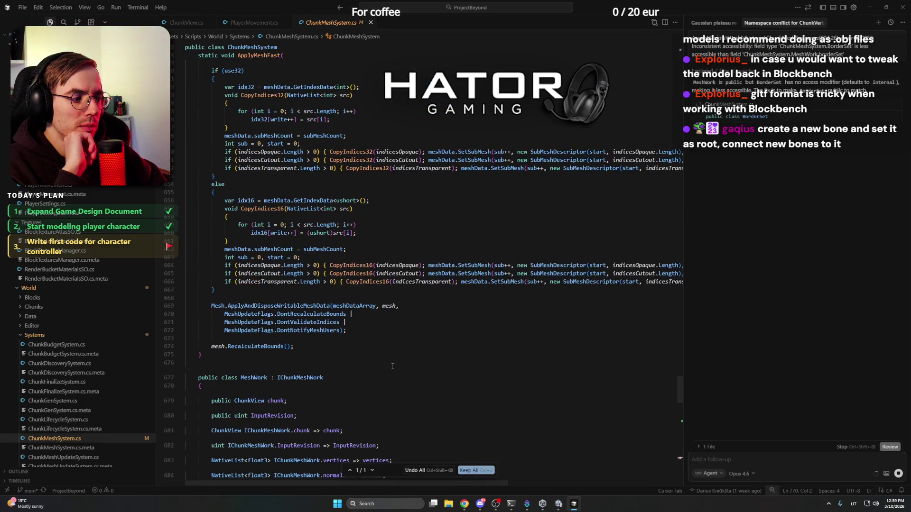
{"action": "scroll", "coordinate": [417, 372], "scroll_direction": "down", "scroll_amount": 9}
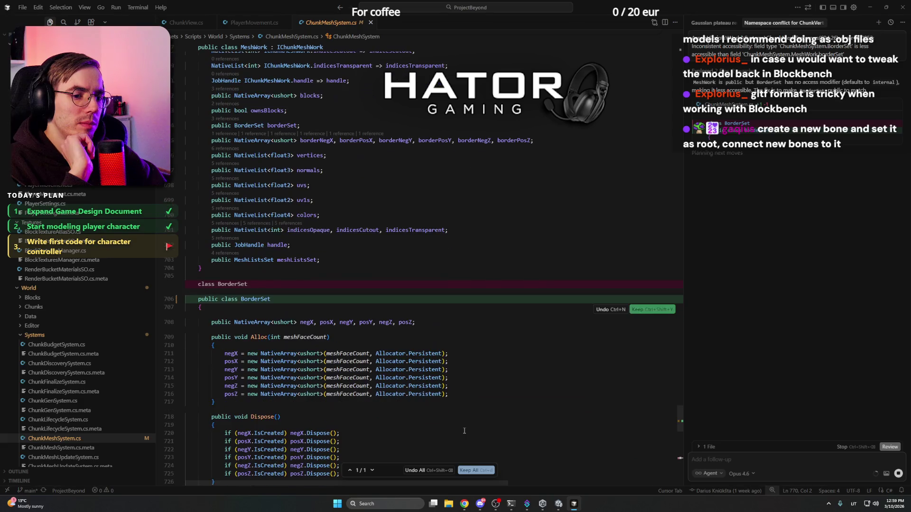
{"action": "scroll", "coordinate": [445, 377], "scroll_direction": "down", "scroll_amount": 6}
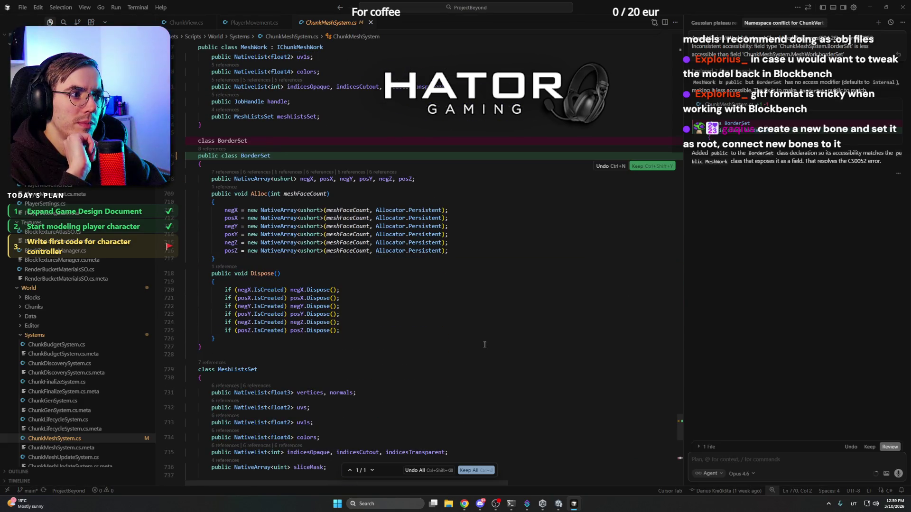
{"action": "left_click", "coordinate": [468, 472]}
{"action": "left_click", "coordinate": [471, 313]}
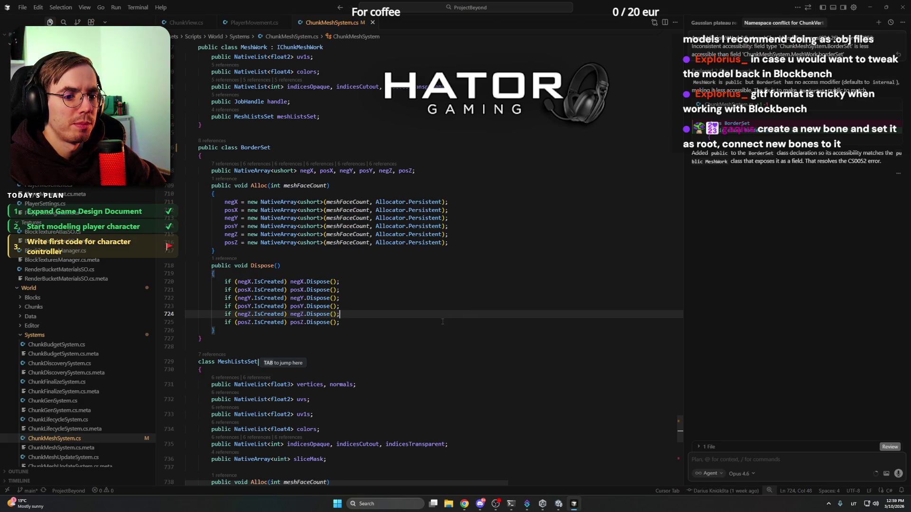
{"action": "scroll", "coordinate": [442, 321], "scroll_direction": "down", "scroll_amount": 3}
{"action": "mouse_move", "coordinate": [476, 497]}
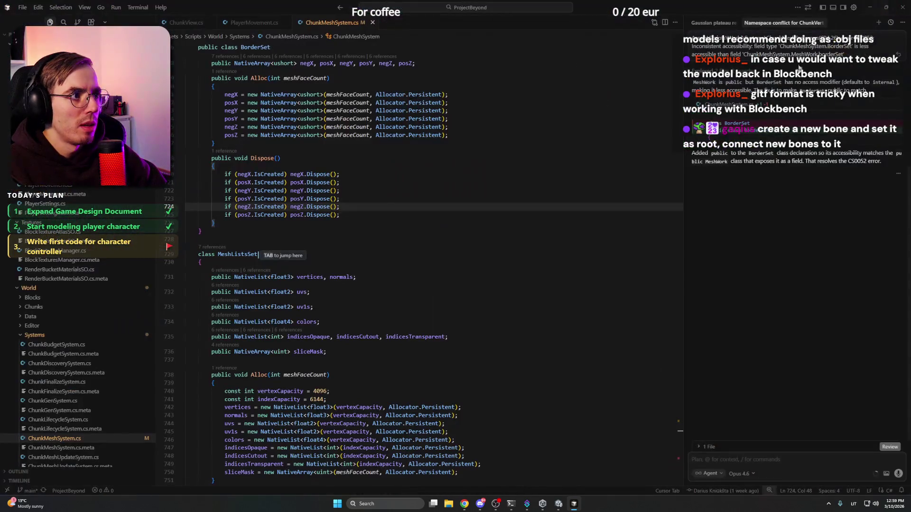
{"action": "left_click", "coordinate": [516, 161]}
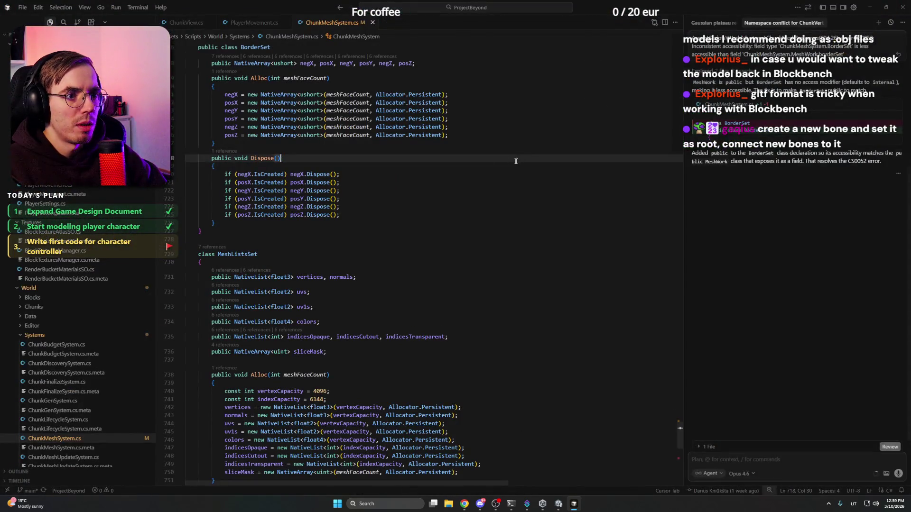
{"action": "left_click", "coordinate": [417, 175]}
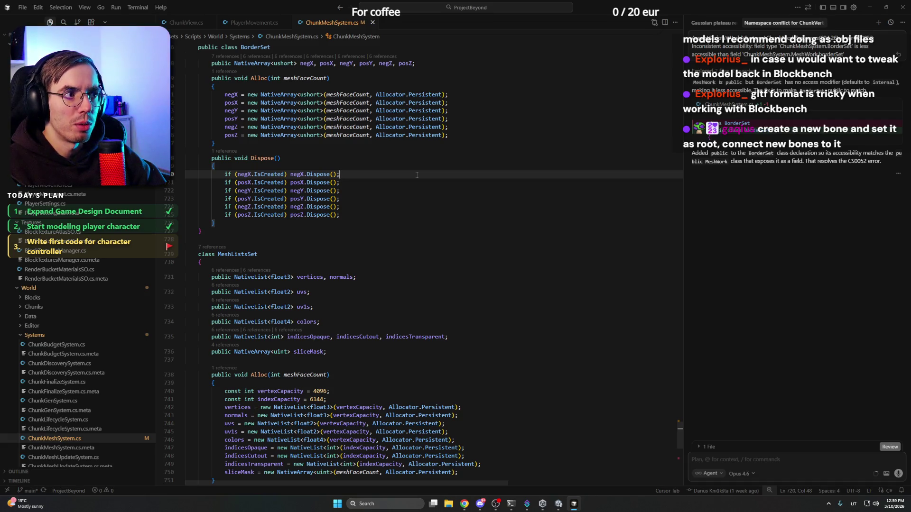
Copy the CS0052 MeshListsSet error details from Unity and paste them into the agent chat
{"action": "left_click", "coordinate": [560, 504]}
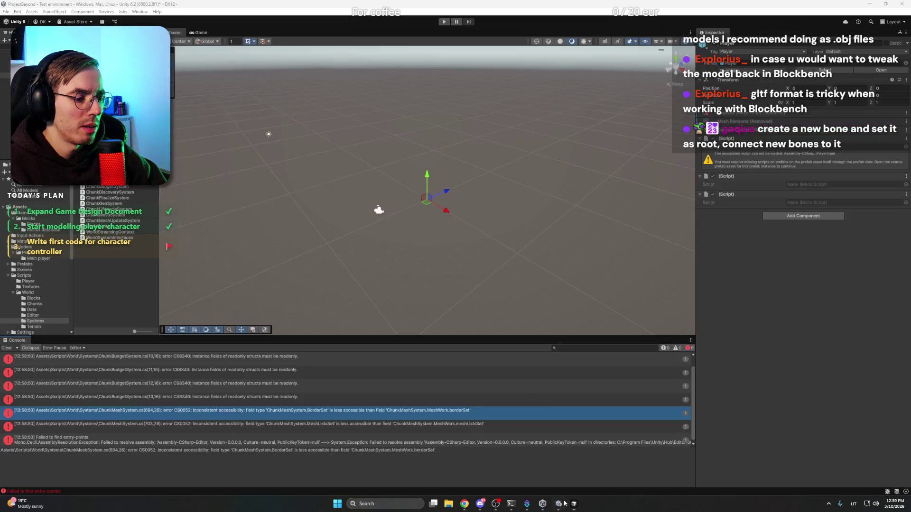
{"action": "left_click", "coordinate": [467, 409]}
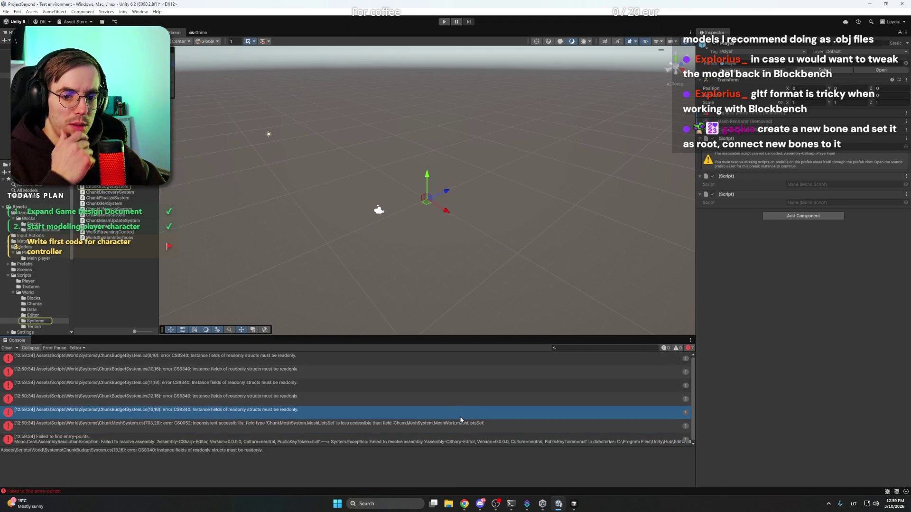
{"action": "left_click", "coordinate": [471, 422]}
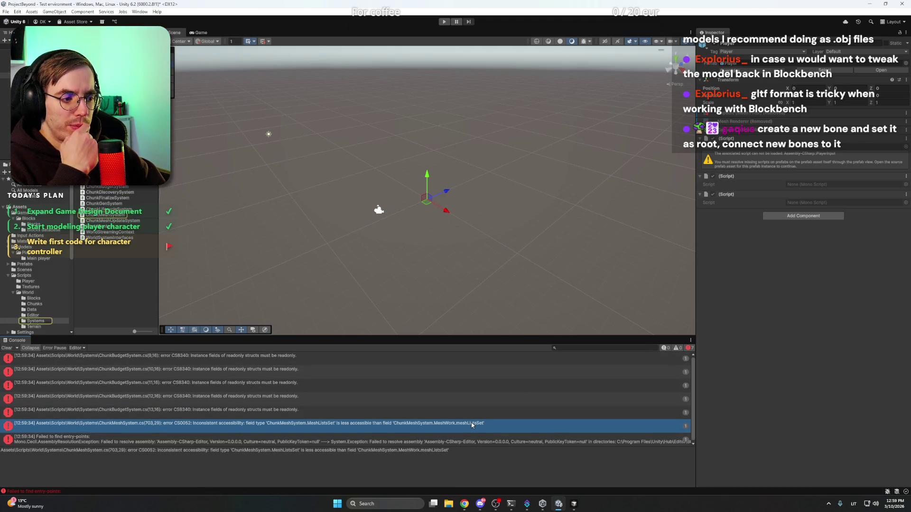
{"action": "triple_click", "coordinate": [456, 451]}
{"action": "key", "text": "ctrl+c"}
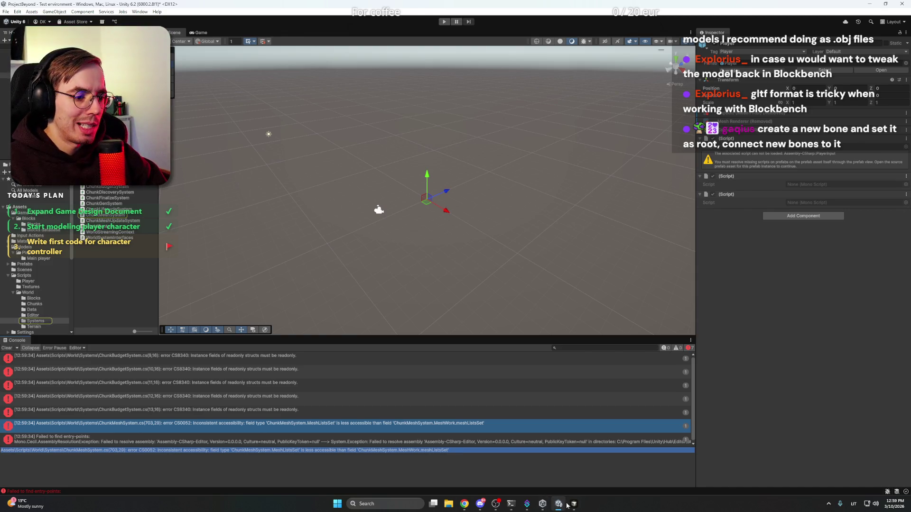
{"action": "left_click", "coordinate": [574, 504]}
{"action": "key", "text": "ctrl+v"}
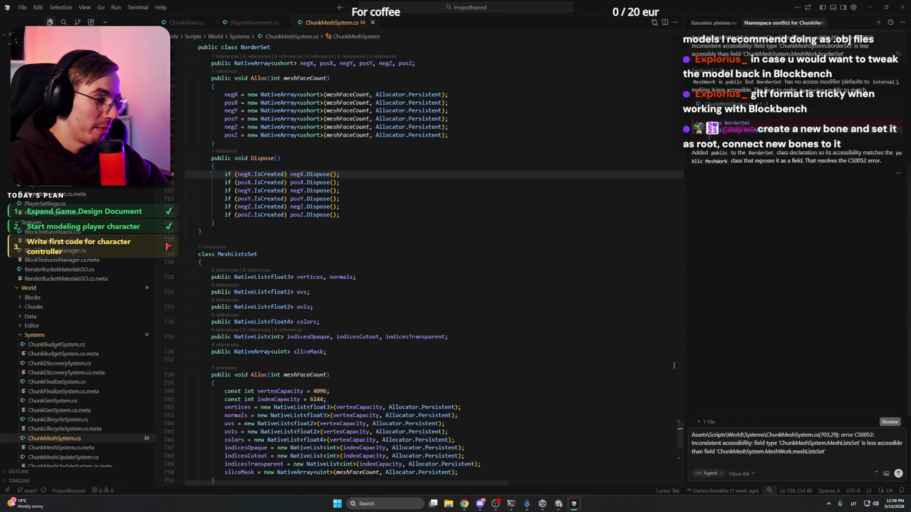
Send the MeshListsSet error to the agent and keep its edit making MeshListsSet public
{"action": "key", "text": "BackSpace"}
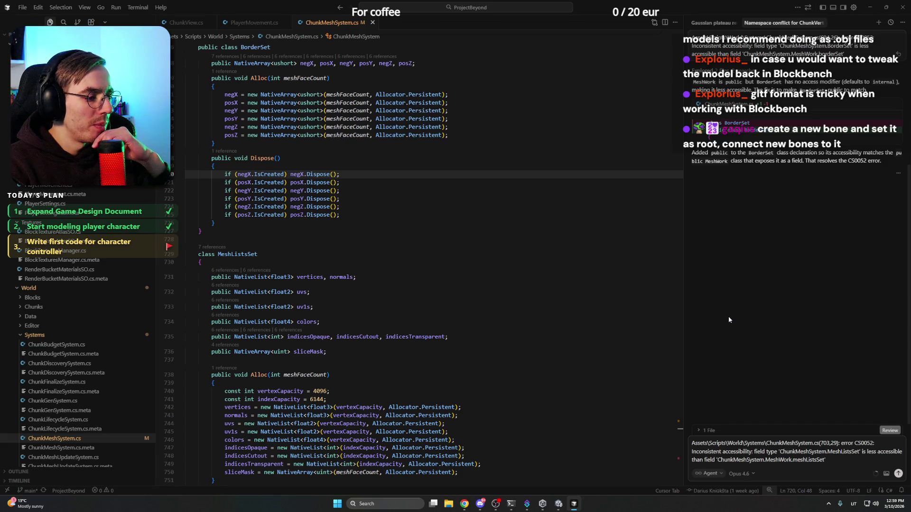
{"action": "key", "text": "Return"}
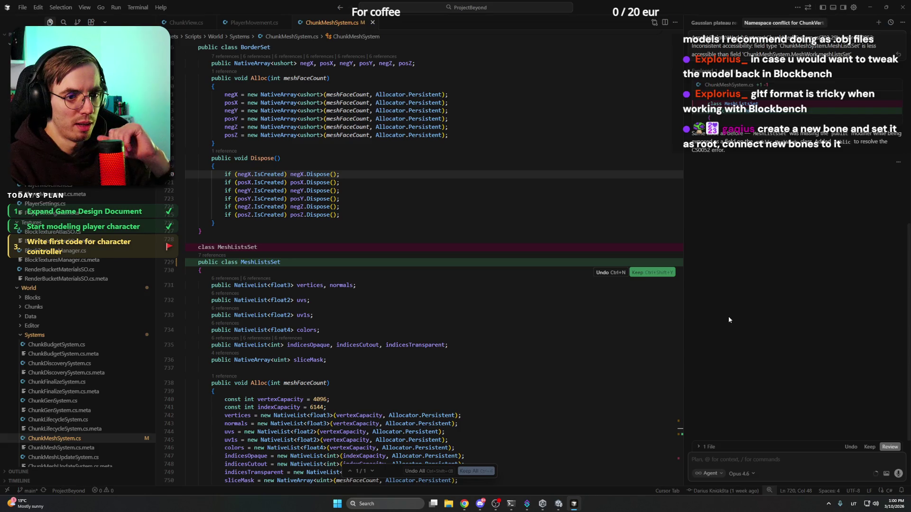
{"action": "left_click", "coordinate": [476, 471]}
{"action": "scroll", "coordinate": [527, 275], "scroll_direction": "down", "scroll_amount": 10}
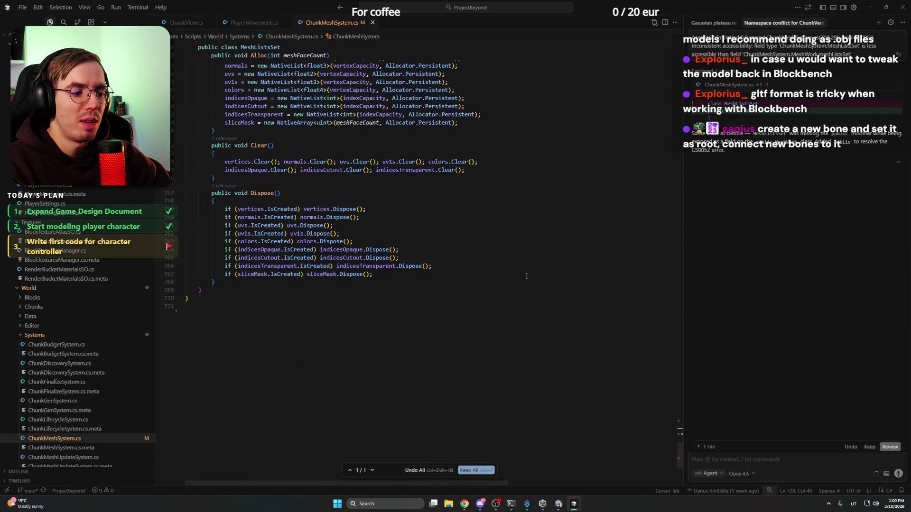
{"action": "scroll", "coordinate": [526, 275], "scroll_direction": "up", "scroll_amount": 10}
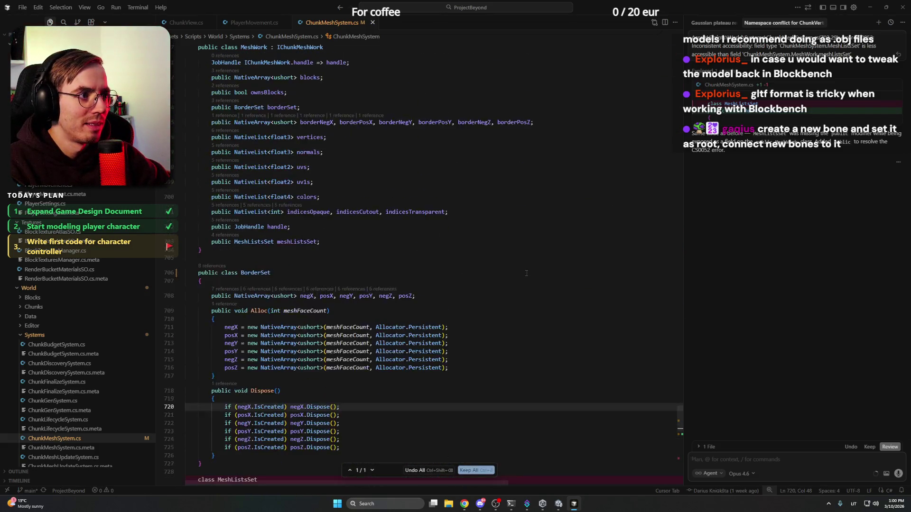
{"action": "scroll", "coordinate": [527, 273], "scroll_direction": "down", "scroll_amount": 5}
{"action": "left_click", "coordinate": [482, 400]}
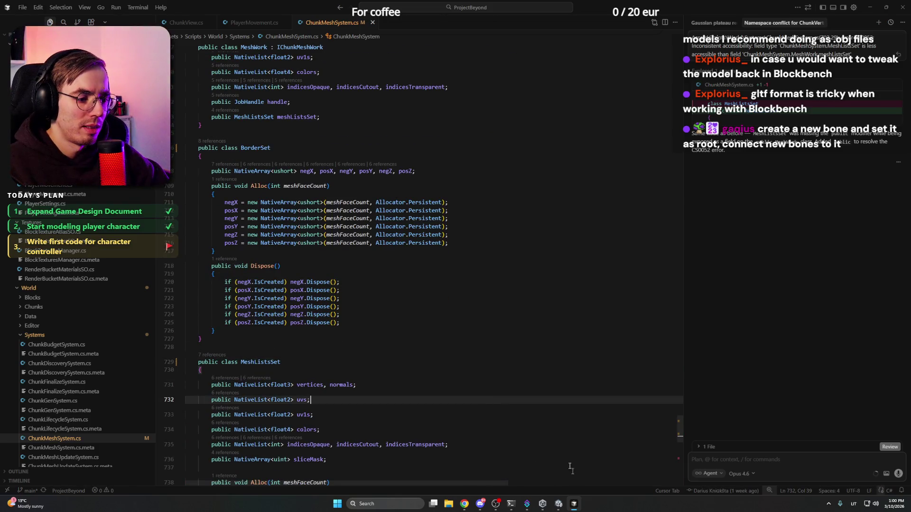
{"action": "left_click", "coordinate": [559, 504]}
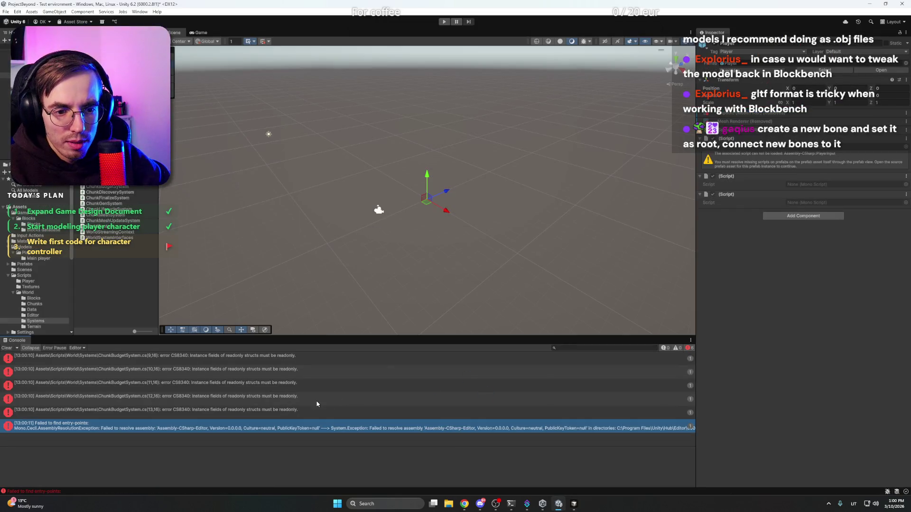
Select and copy the full details of the Failed to find entry-points error
{"action": "left_click", "coordinate": [298, 409]}
{"action": "left_click", "coordinate": [322, 426]}
{"action": "scroll", "coordinate": [342, 474], "scroll_direction": "up", "scroll_amount": 5}
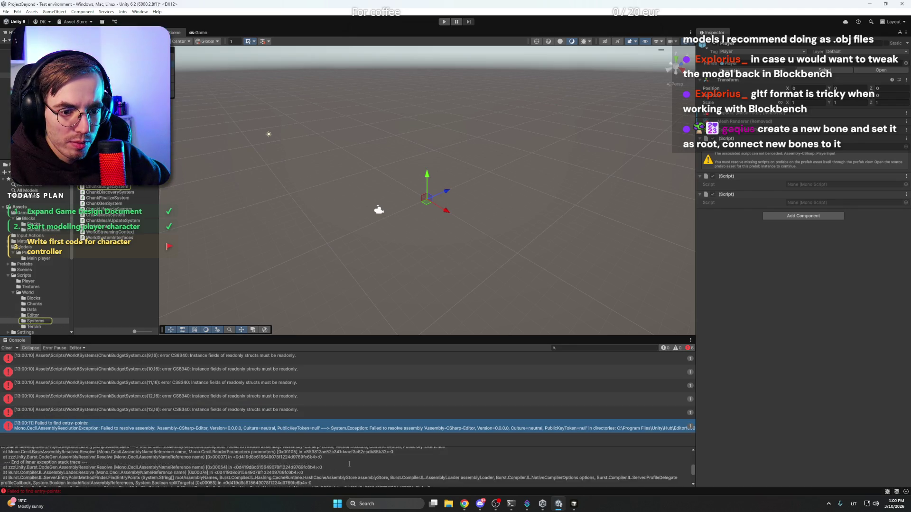
{"action": "key", "text": "ctrl+a"}
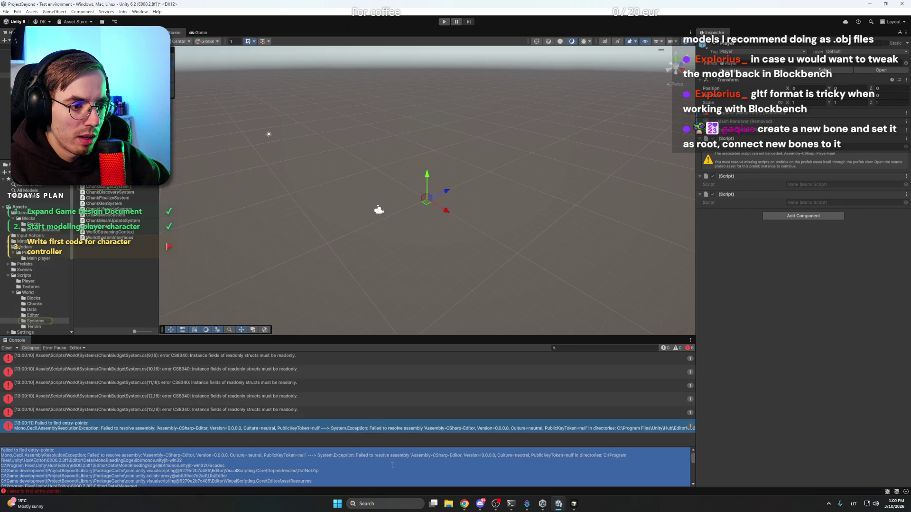
{"action": "left_click", "coordinate": [463, 470]}
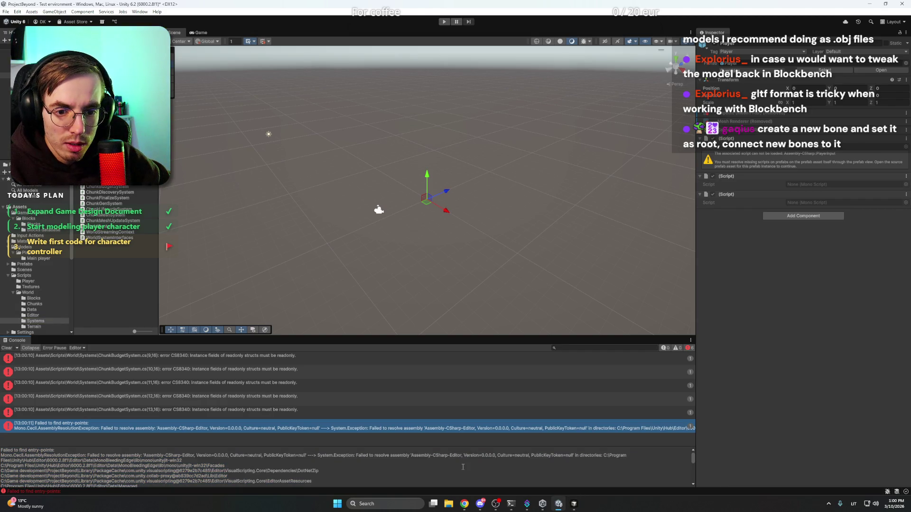
{"action": "left_click", "coordinate": [575, 504]}
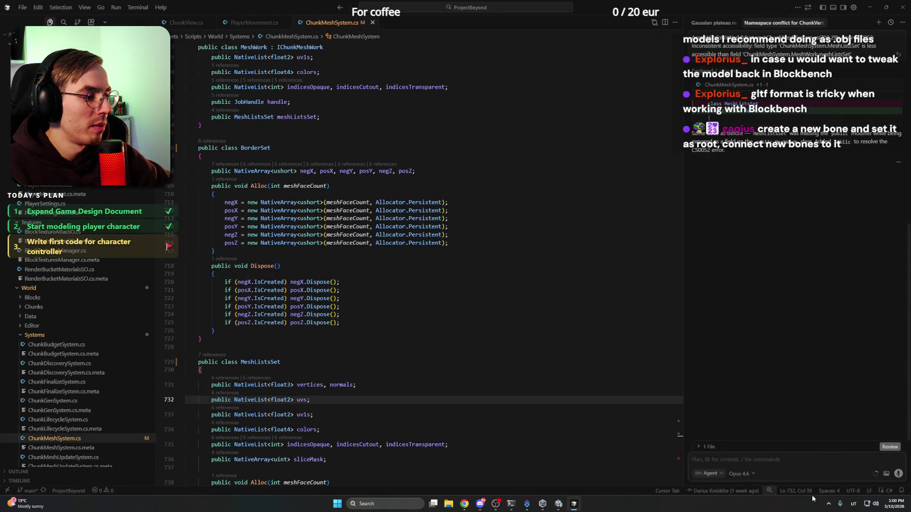
Send the Burst entry-points error to the agent and read its recompile, reimport or restart advice
{"action": "key", "text": "ctrl+v"}
{"action": "key", "text": "Return"}
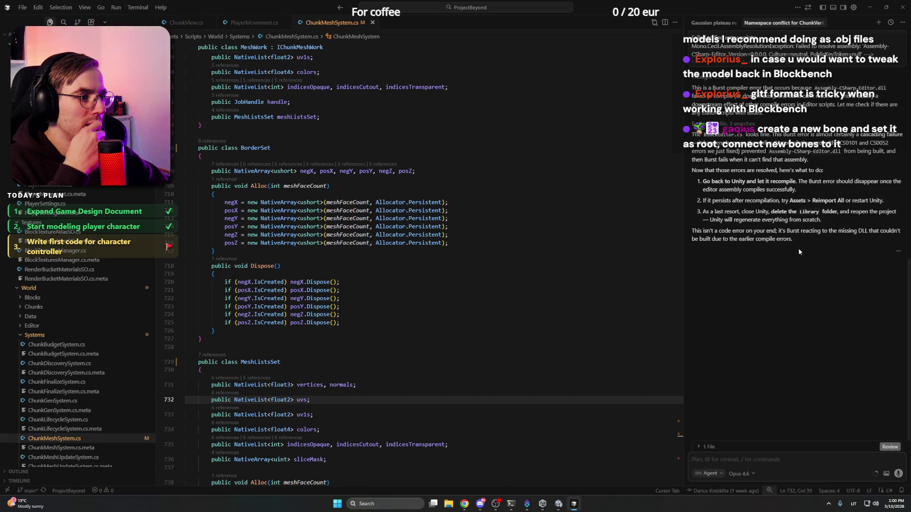
{"action": "scroll", "coordinate": [799, 252], "scroll_direction": "up", "scroll_amount": 4}
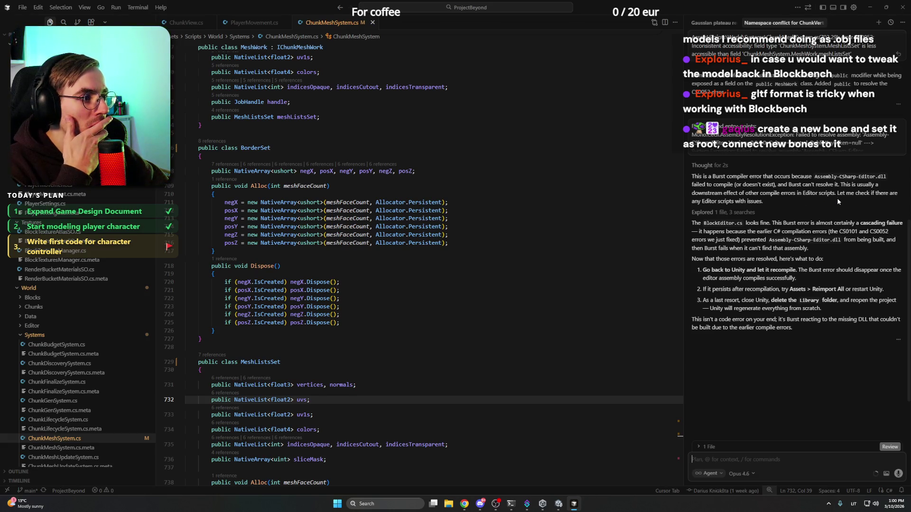
{"action": "scroll", "coordinate": [785, 227], "scroll_direction": "down", "scroll_amount": 2}
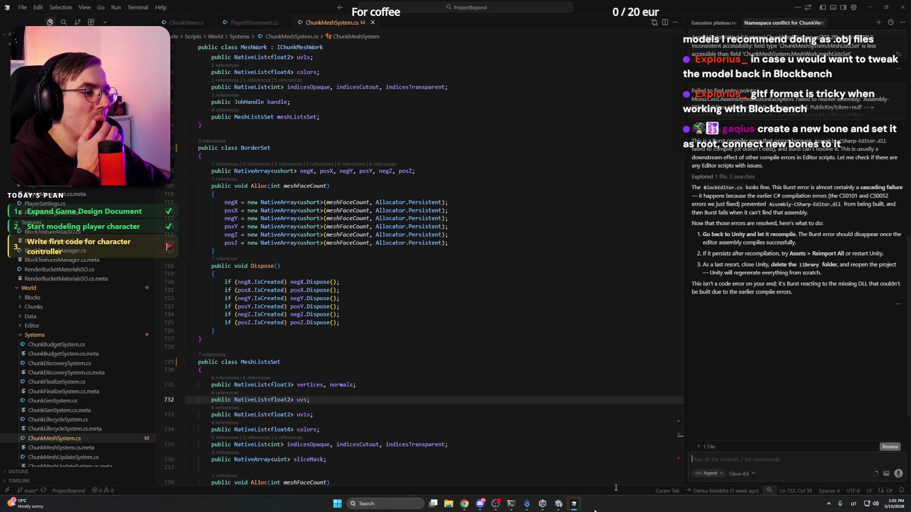
{"action": "left_click", "coordinate": [558, 504]}
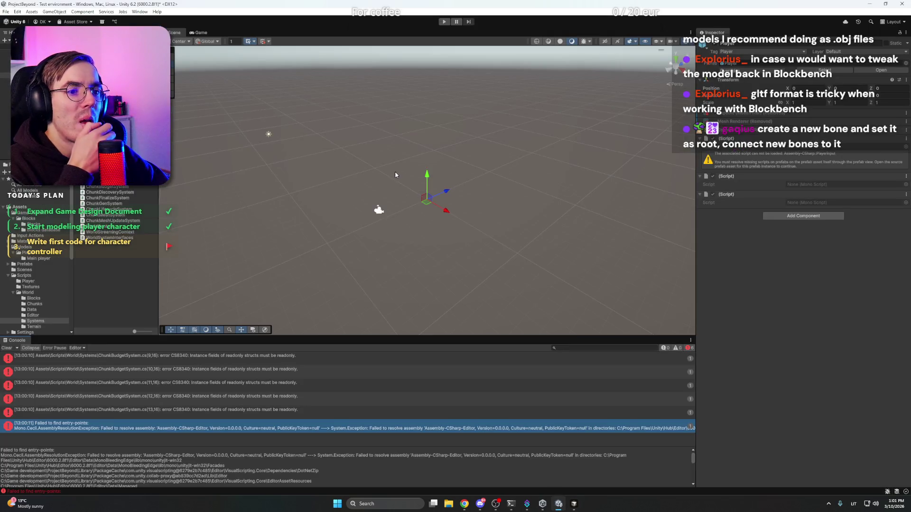
Deselect Player, run Assets > Reimport All, and save the modified scene so Unity relaunches
{"action": "left_click", "coordinate": [389, 177]}
{"action": "left_click", "coordinate": [32, 11]}
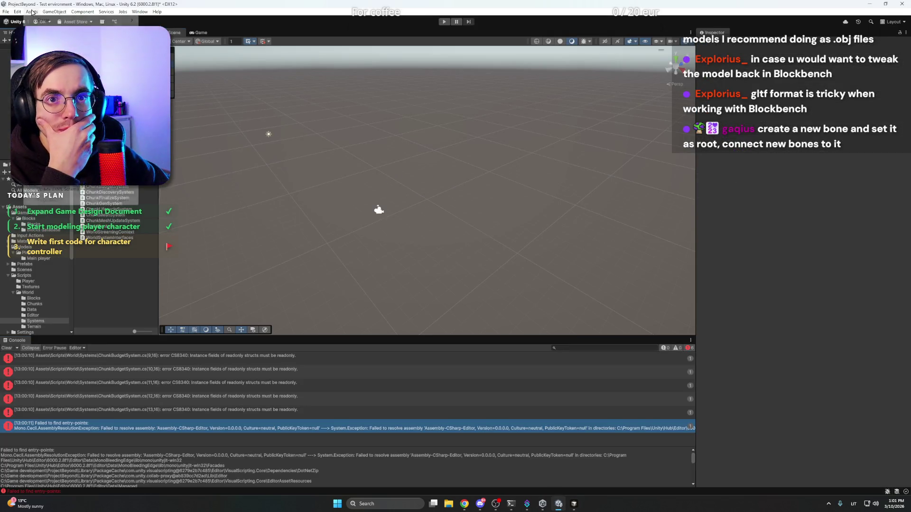
{"action": "left_click", "coordinate": [52, 164]}
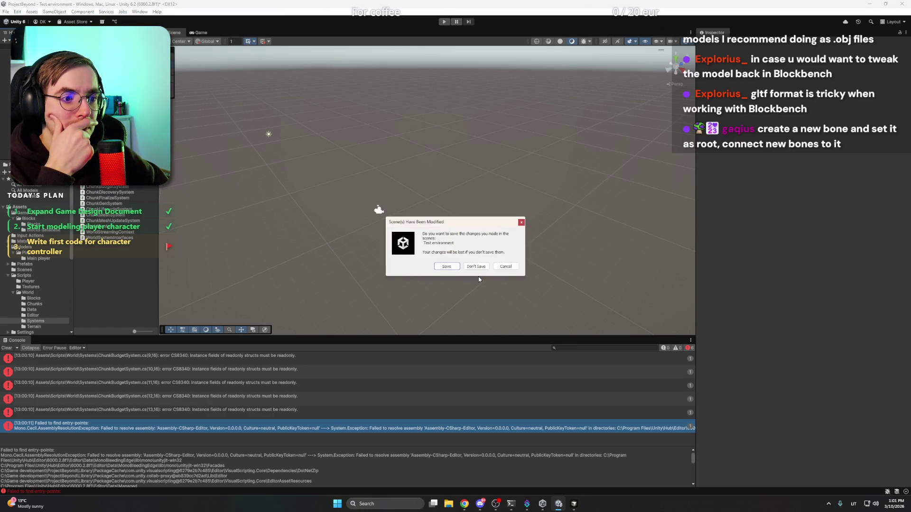
{"action": "key", "text": "Return"}
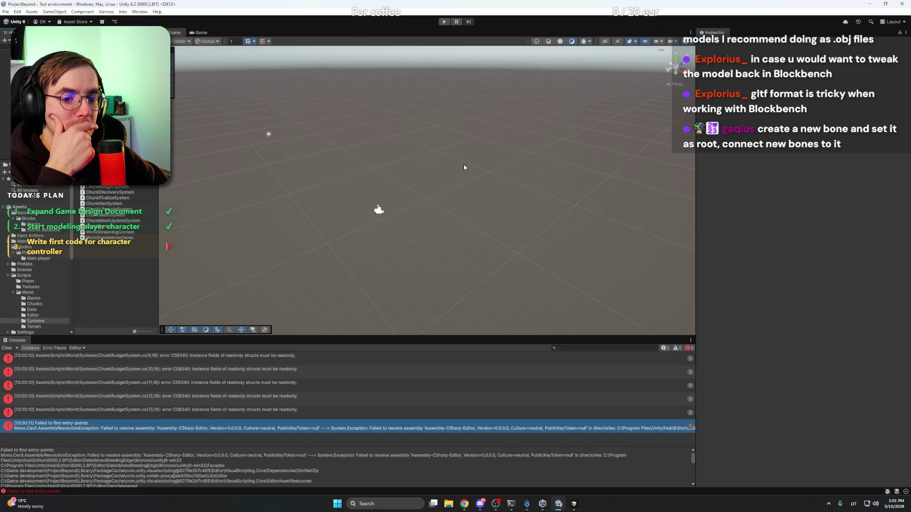
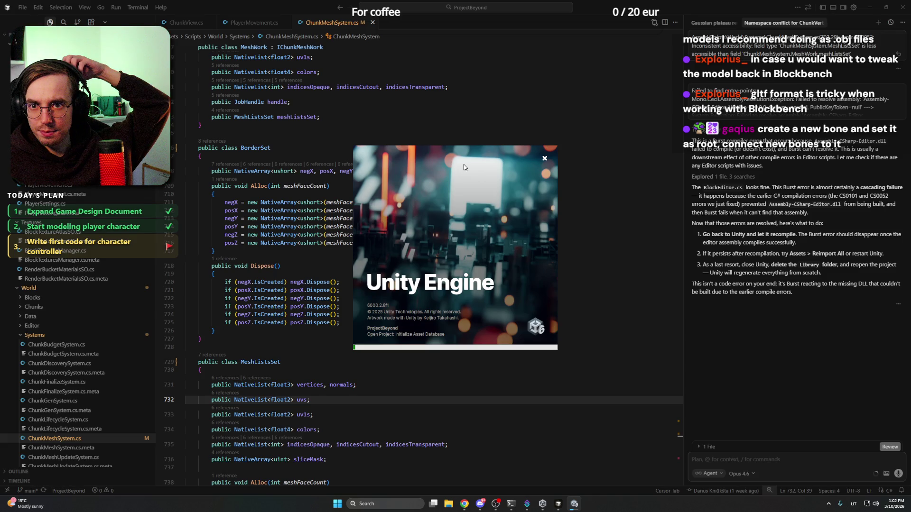
In Chrome, open new tabs for the Twitch channel and the Twitchers.lt site
{"action": "mouse_move", "coordinate": [465, 504]}
{"action": "left_click", "coordinate": [448, 469]}
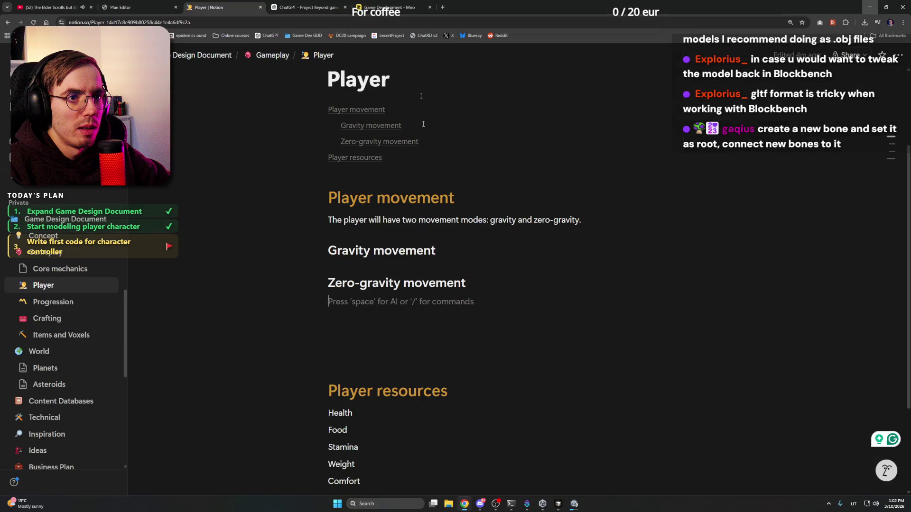
{"action": "key", "text": "ctrl+t"}
{"action": "type", "text": "twitch.tv/dariuscxz"}
{"action": "key", "text": "Return"}
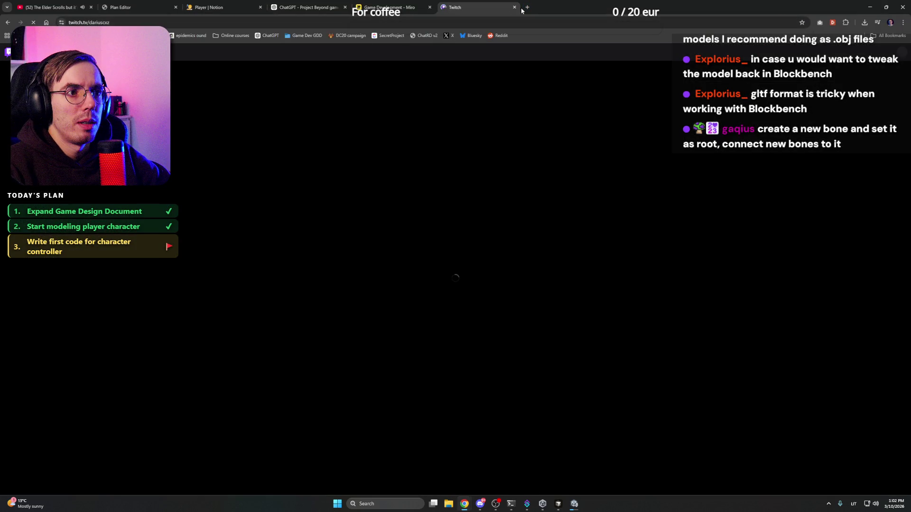
{"action": "left_click", "coordinate": [527, 7]}
{"action": "type", "text": "twitc"}
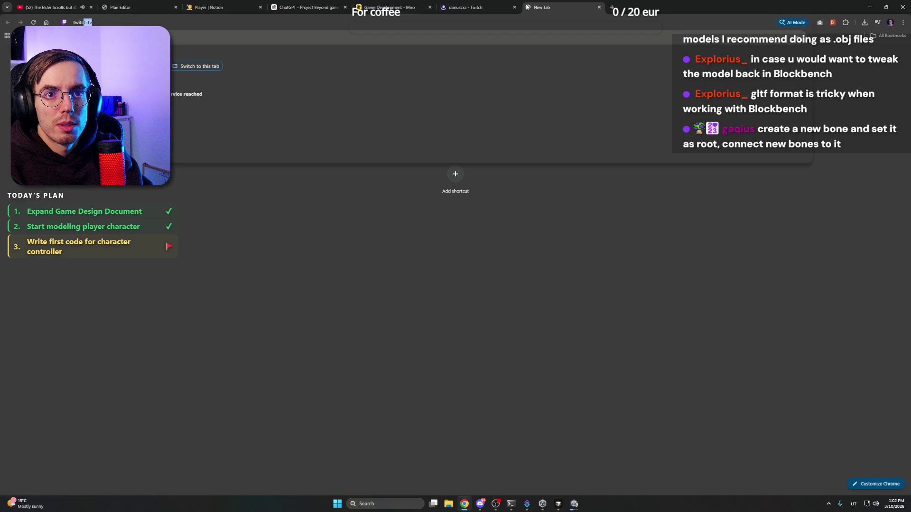
{"action": "type", "text": "hers"}
{"action": "key", "text": "Return"}
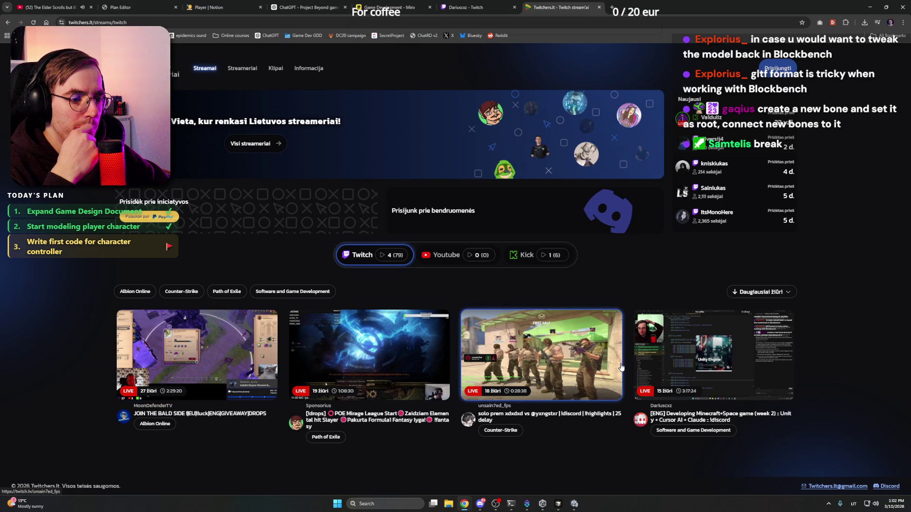
Close the Twitchers.lt tab, pause the stream, close the Twitch tab and minimize Chrome
{"action": "left_click", "coordinate": [600, 7]}
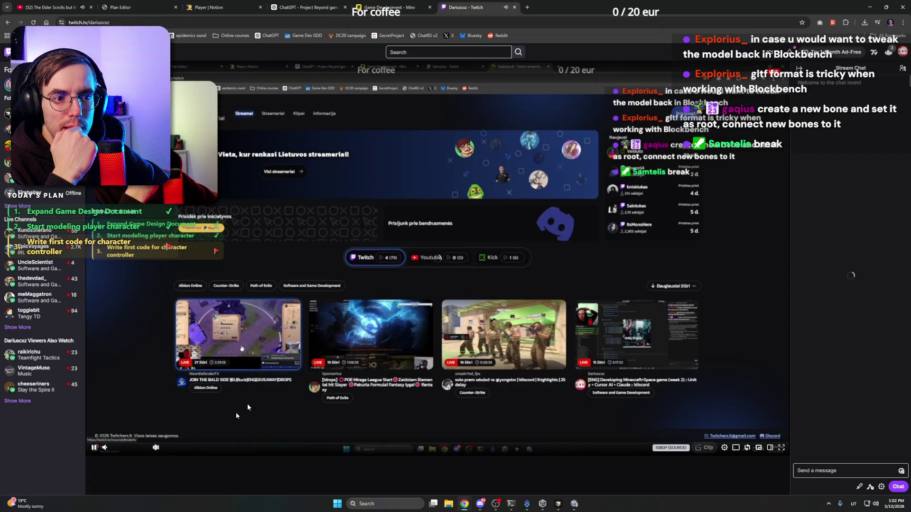
{"action": "left_click", "coordinate": [116, 443]}
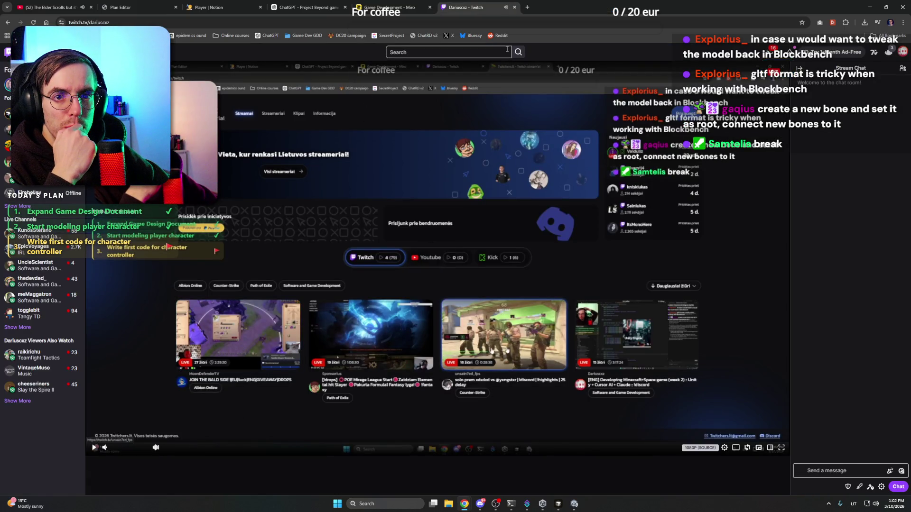
{"action": "left_click", "coordinate": [515, 7]}
{"action": "left_click", "coordinate": [872, 8]}
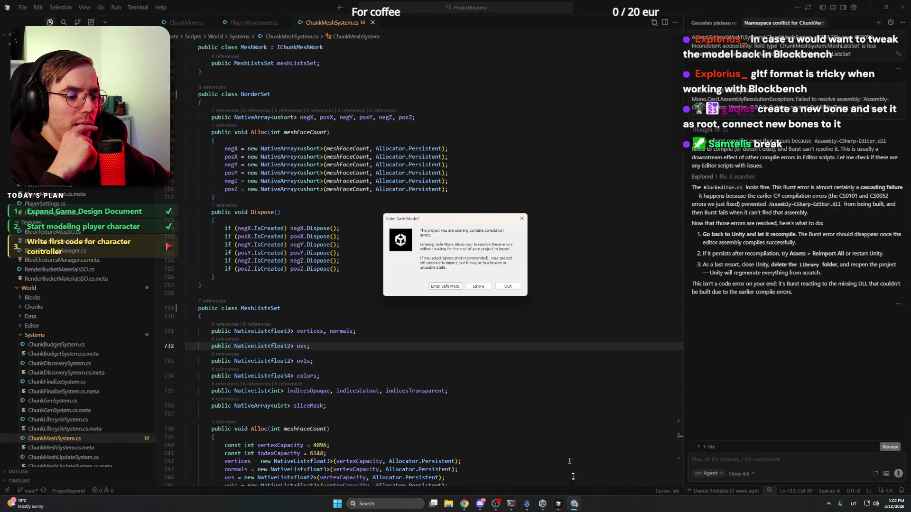
Open the project without Safe Mode and go through the CS8340 errors in Unity's Console
{"action": "left_click", "coordinate": [477, 287]}
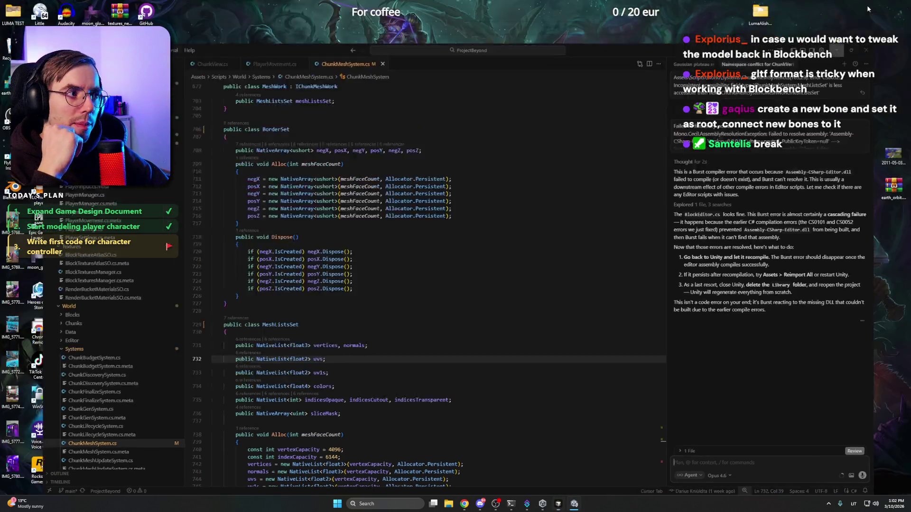
{"action": "left_click", "coordinate": [868, 7]}
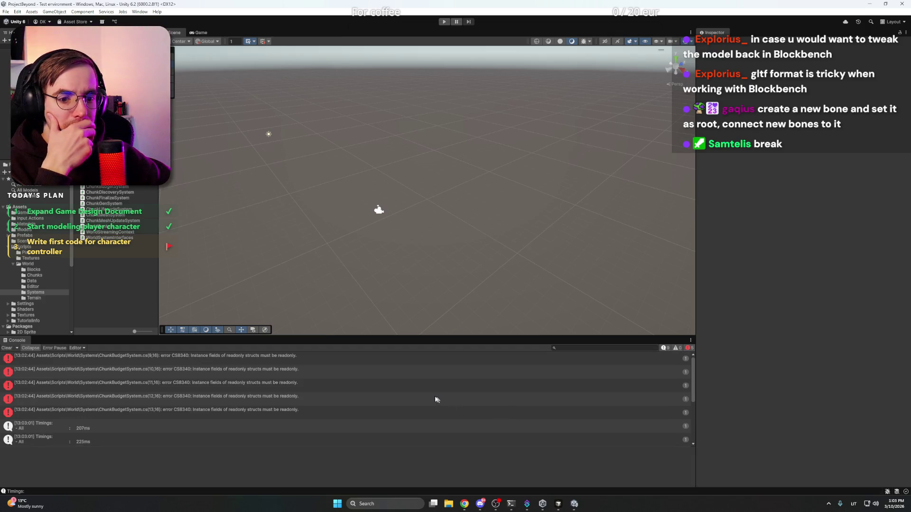
{"action": "left_click", "coordinate": [328, 355]}
{"action": "left_click", "coordinate": [303, 372]}
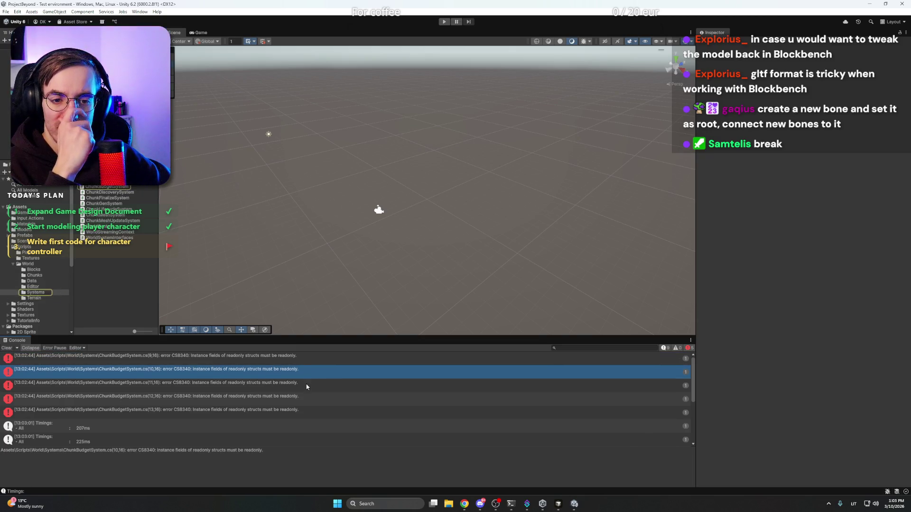
{"action": "left_click", "coordinate": [306, 384]}
{"action": "left_click", "coordinate": [308, 399]}
{"action": "left_click", "coordinate": [308, 411]}
Select the first CS8340 error's full detail text for ChunkBudgetSystem.cs and take it to Cursor
{"action": "left_click", "coordinate": [321, 385]}
{"action": "left_click", "coordinate": [326, 369]}
{"action": "left_click", "coordinate": [325, 362]}
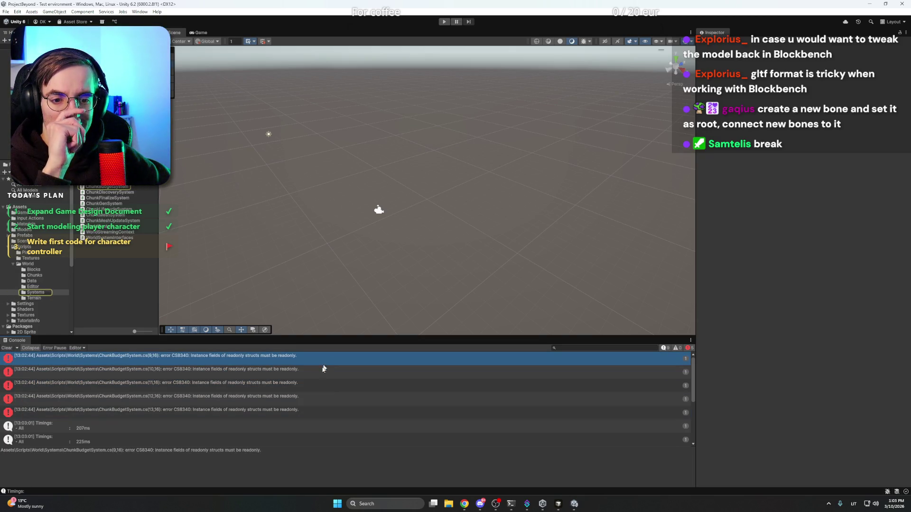
{"action": "triple_click", "coordinate": [286, 451]}
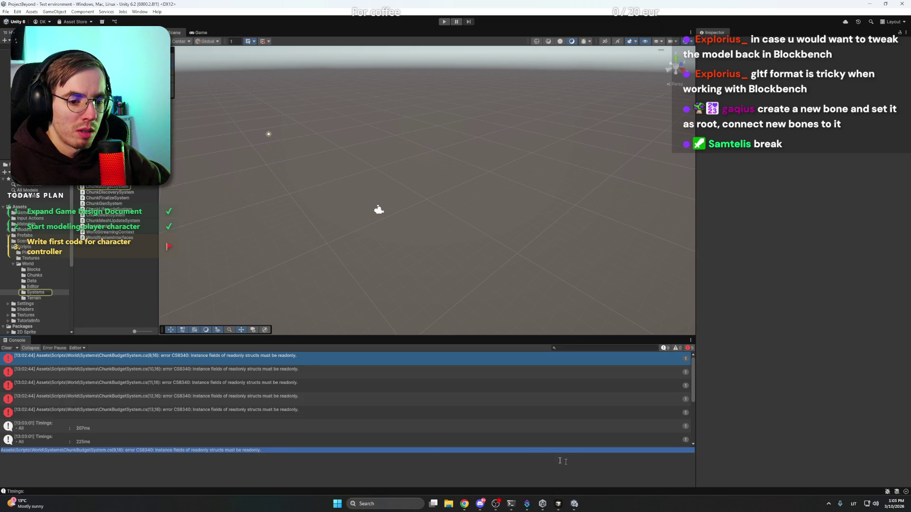
{"action": "key", "text": "alt+Tab"}
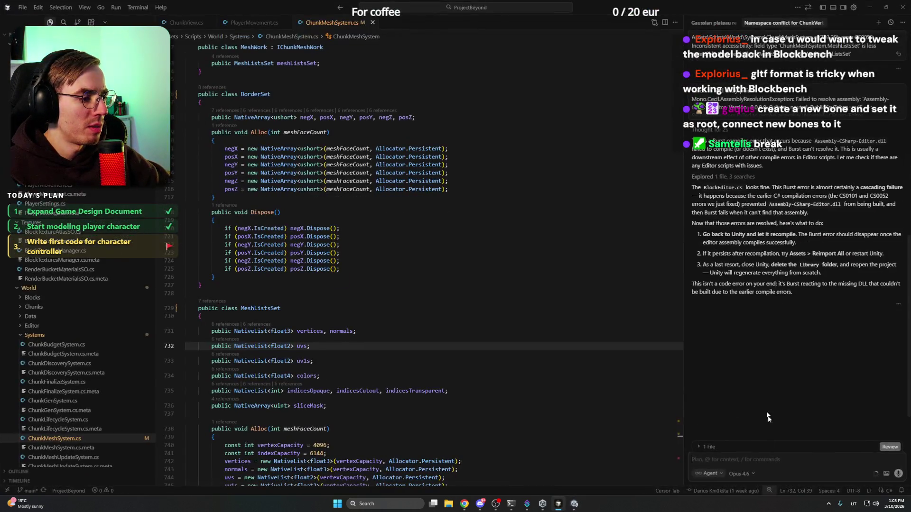
Paste the CS8340 error into Cursor's Agent chat, send it, and read the agent's response
{"action": "mouse_move", "coordinate": [759, 456]}
{"action": "type", "text": "Assets\\Scripts\\World\\Systems\\ChunkBudgetSystem.cs(9,16): error CS8340: Instance fields of readonly structs must be readonly."}
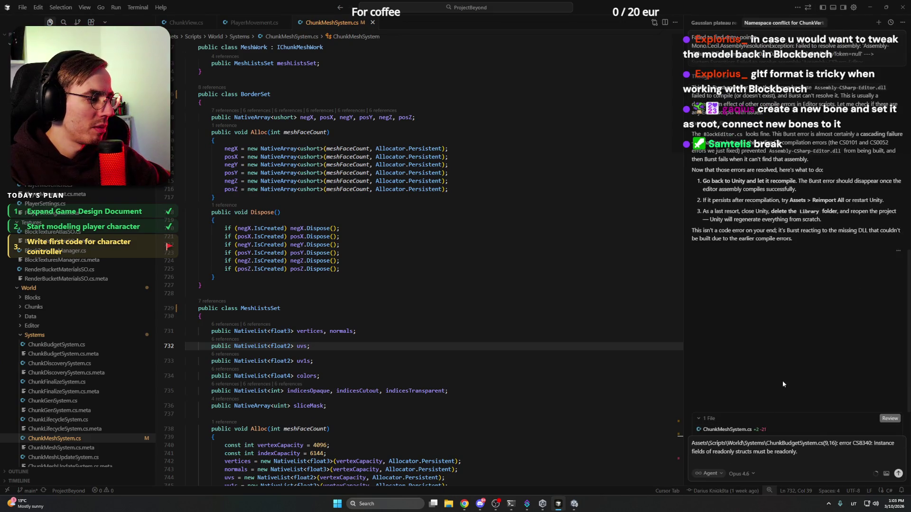
{"action": "key", "text": "Return"}
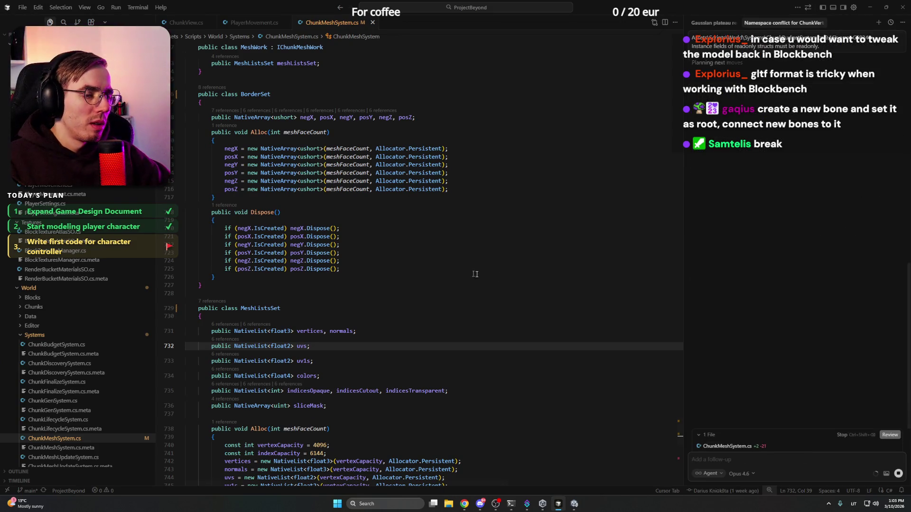
{"action": "left_click", "coordinate": [428, 254]}
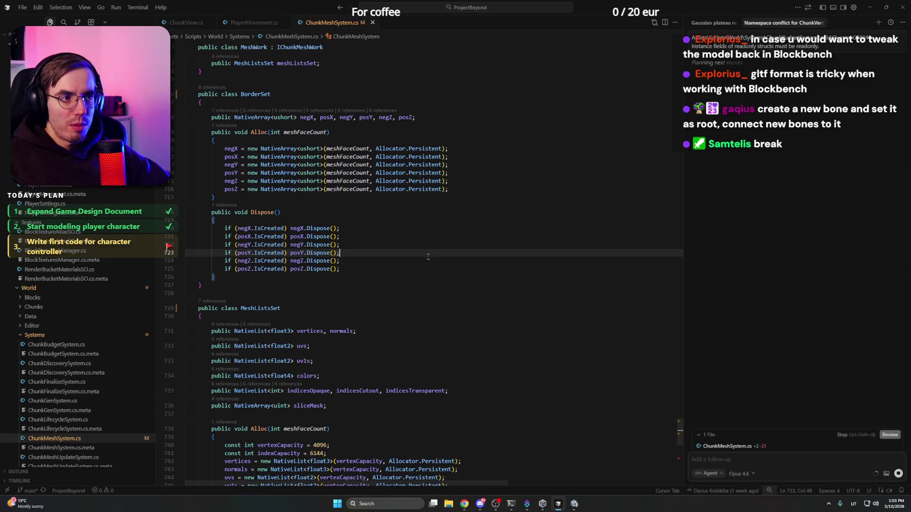
{"action": "scroll", "coordinate": [426, 258], "scroll_direction": "down", "scroll_amount": 5}
{"action": "scroll", "coordinate": [426, 258], "scroll_direction": "down", "scroll_amount": 10}
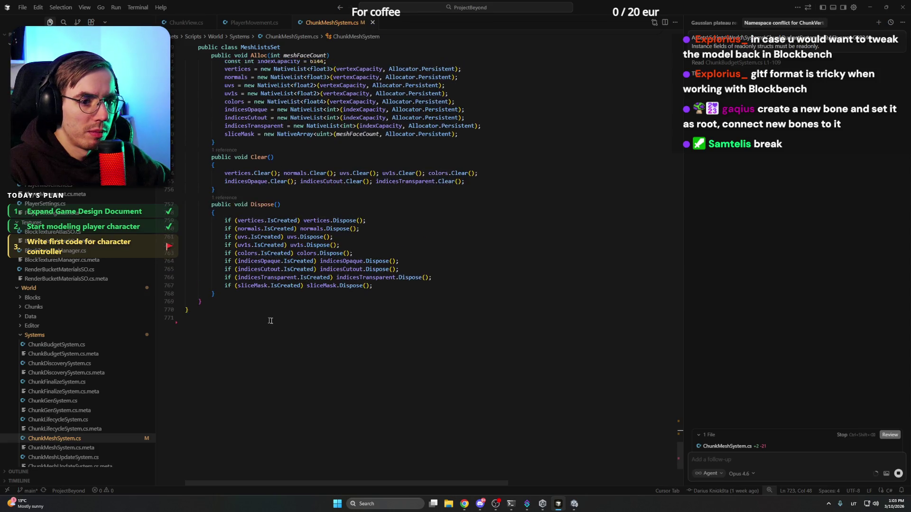
{"action": "left_click", "coordinate": [189, 311]}
{"action": "scroll", "coordinate": [229, 314], "scroll_direction": "up", "scroll_amount": 6}
{"action": "scroll", "coordinate": [230, 314], "scroll_direction": "up", "scroll_amount": 9}
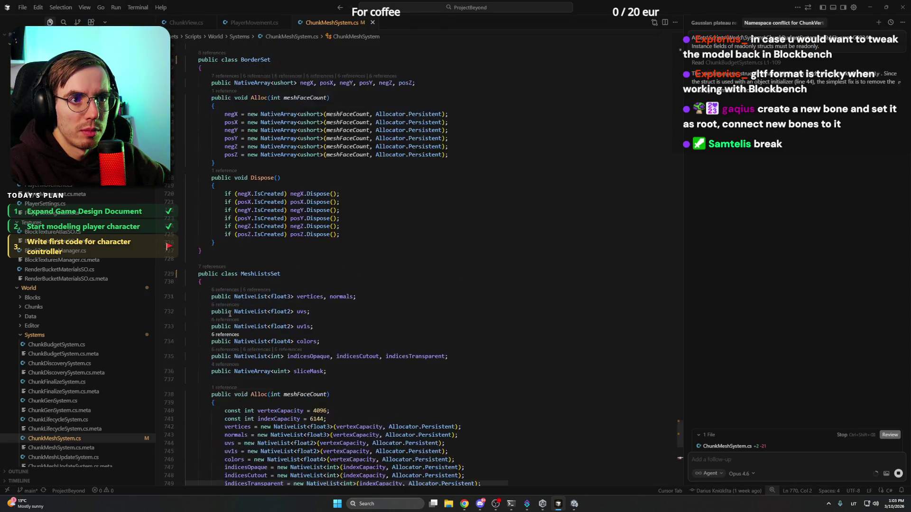
{"action": "scroll", "coordinate": [230, 315], "scroll_direction": "down", "scroll_amount": 5}
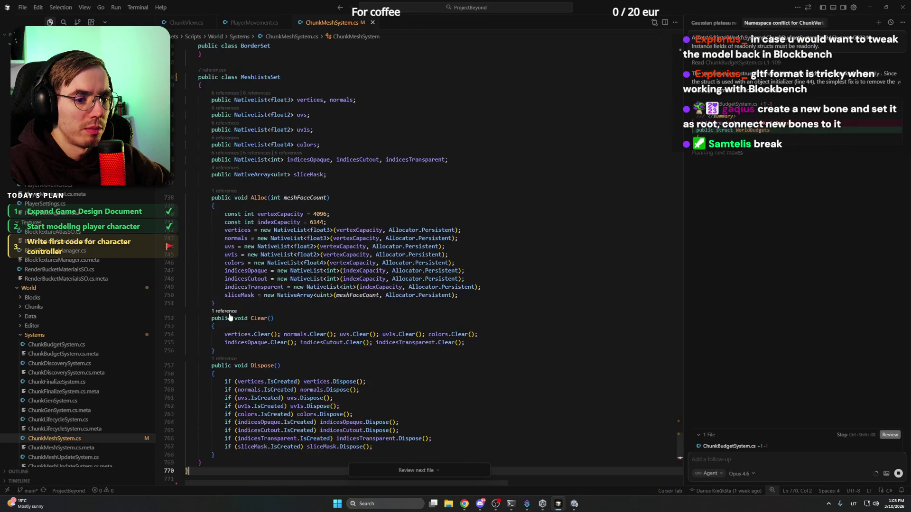
Review and keep the agent's readonly fix in ChunkBudgetSystem.cs, then return to Unity
{"action": "left_click", "coordinate": [404, 471]}
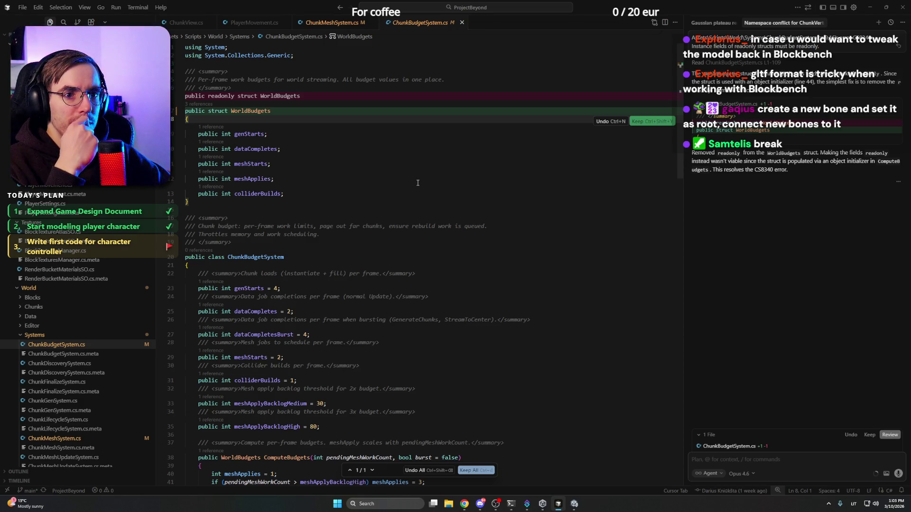
{"action": "scroll", "coordinate": [417, 183], "scroll_direction": "down", "scroll_amount": 20}
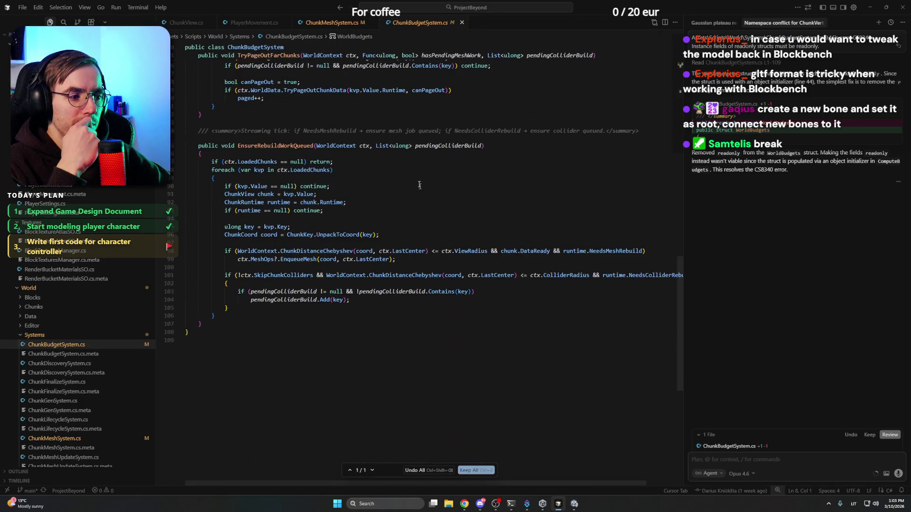
{"action": "left_click", "coordinate": [384, 315]}
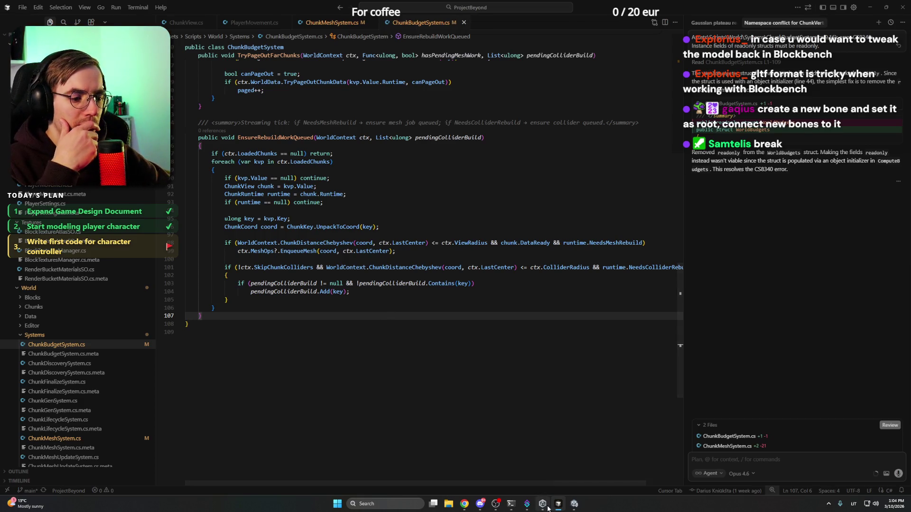
{"action": "mouse_move", "coordinate": [542, 504]}
{"action": "left_click", "coordinate": [572, 506]}
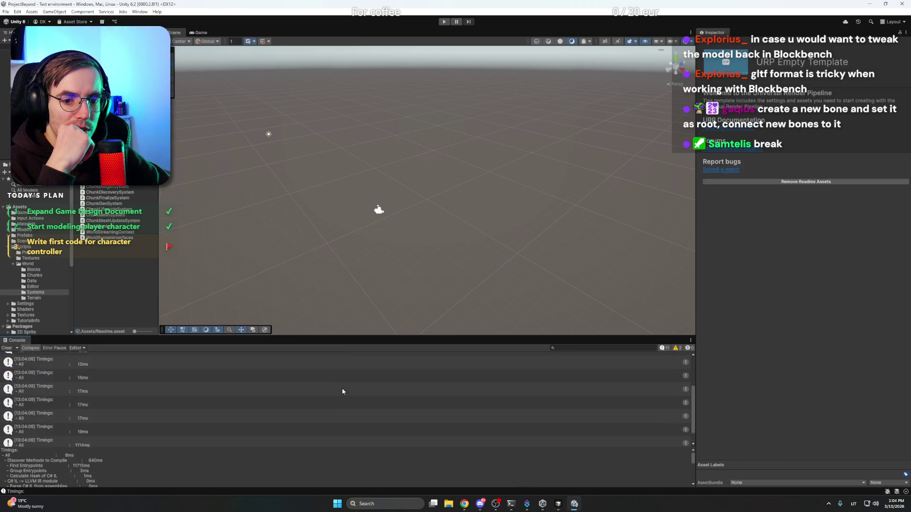
Check the compile timing logs in the Console, including the 6ms entry
{"action": "left_click", "coordinate": [275, 401]}
{"action": "left_click", "coordinate": [237, 415]}
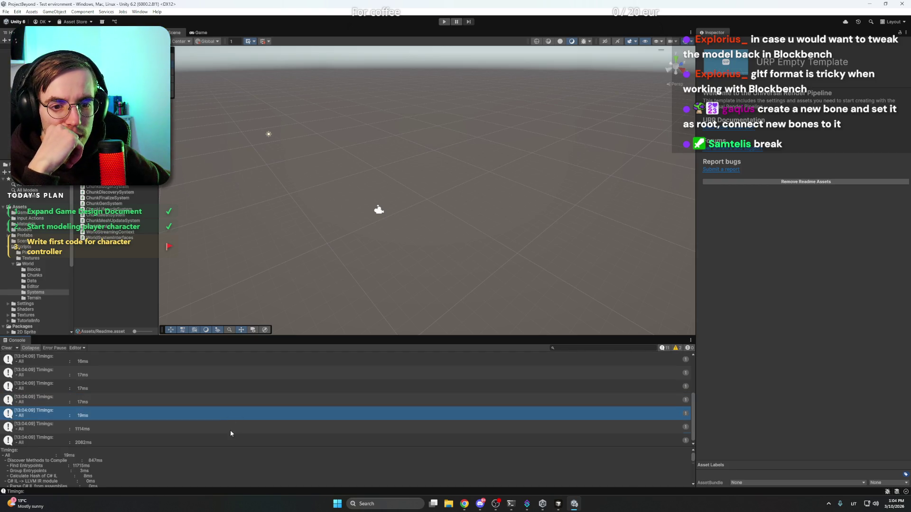
{"action": "scroll", "coordinate": [231, 429], "scroll_direction": "up", "scroll_amount": 3}
{"action": "left_click", "coordinate": [211, 385]}
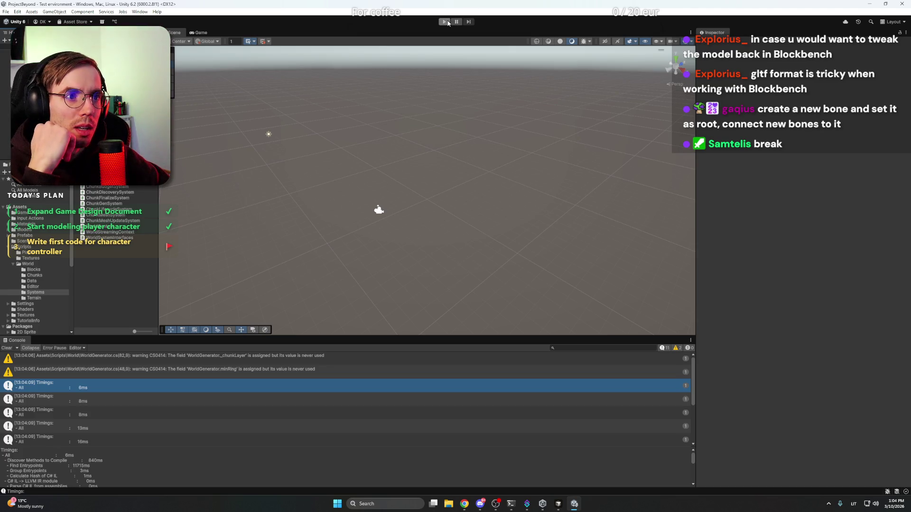
Open the Game scene from Assets/Scenes and run it in Play mode
{"action": "left_click", "coordinate": [42, 239]}
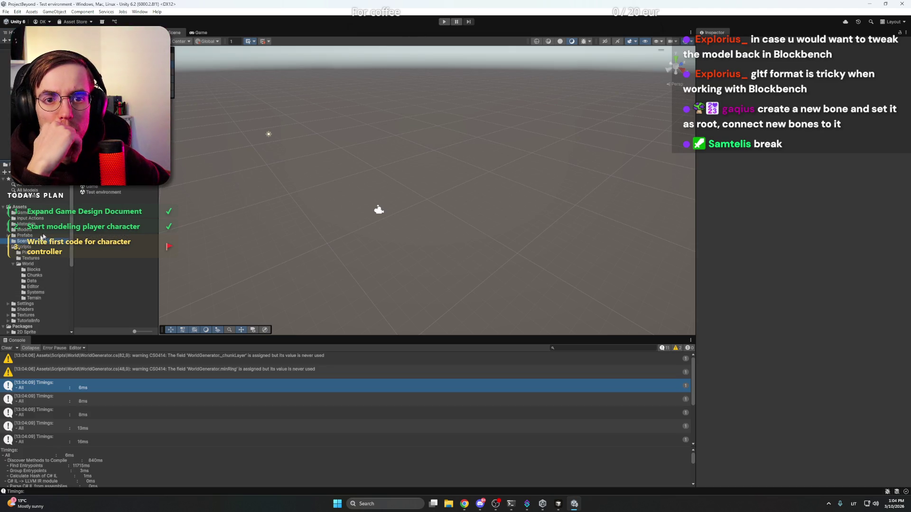
{"action": "left_click", "coordinate": [99, 187]}
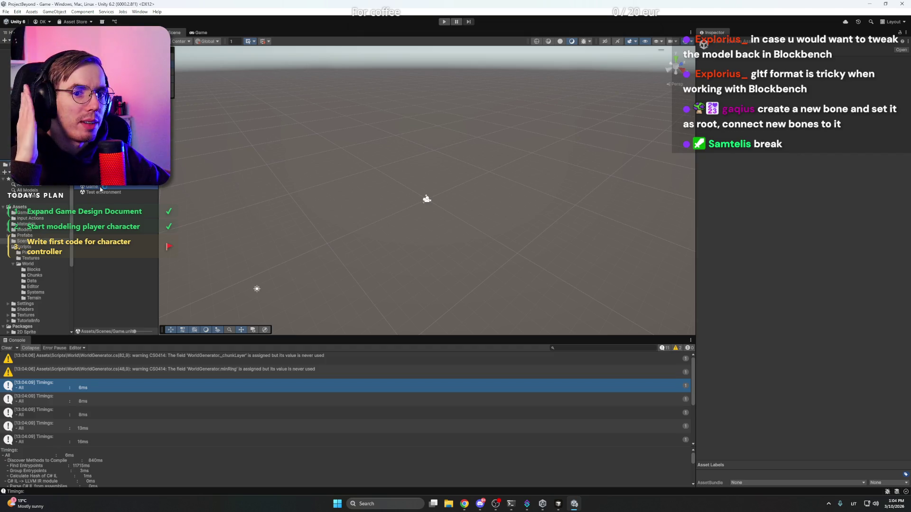
{"action": "left_click", "coordinate": [443, 22]}
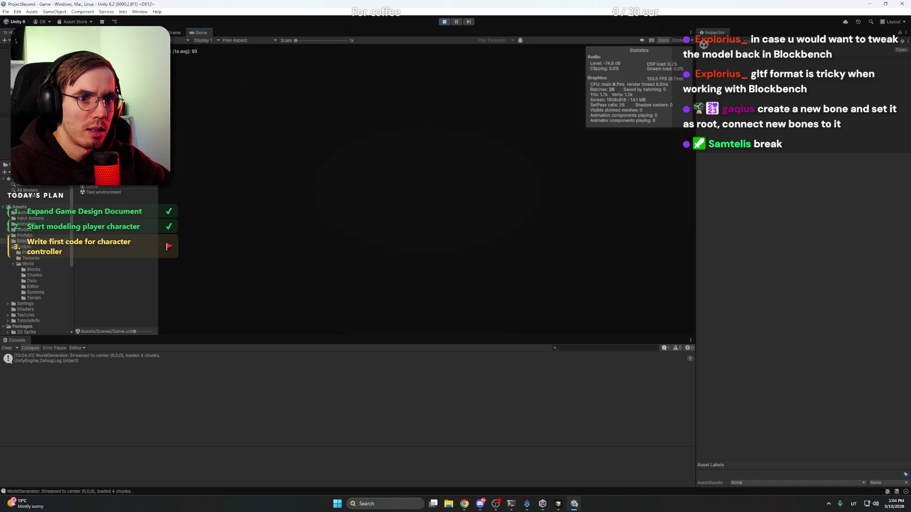
Stop Play mode and set the World Generator's View Radius to 15
{"action": "left_click", "coordinate": [445, 23]}
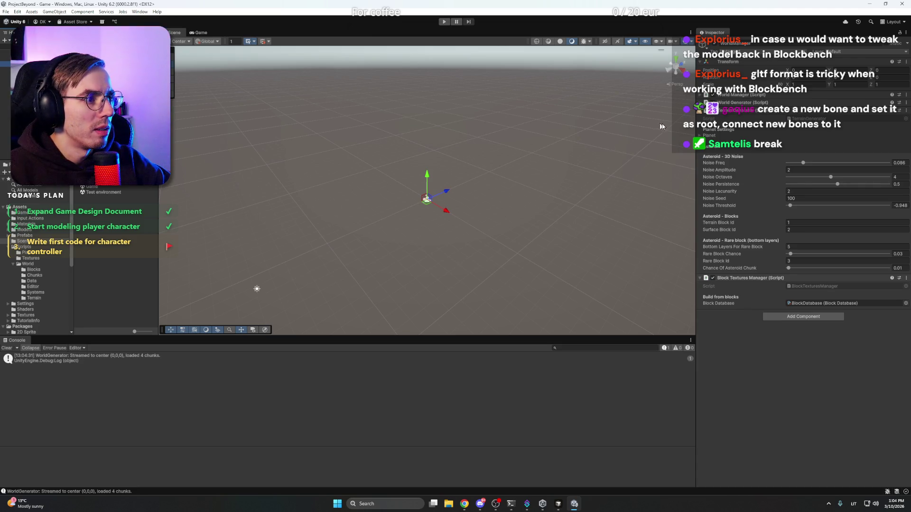
{"action": "left_click", "coordinate": [700, 110]}
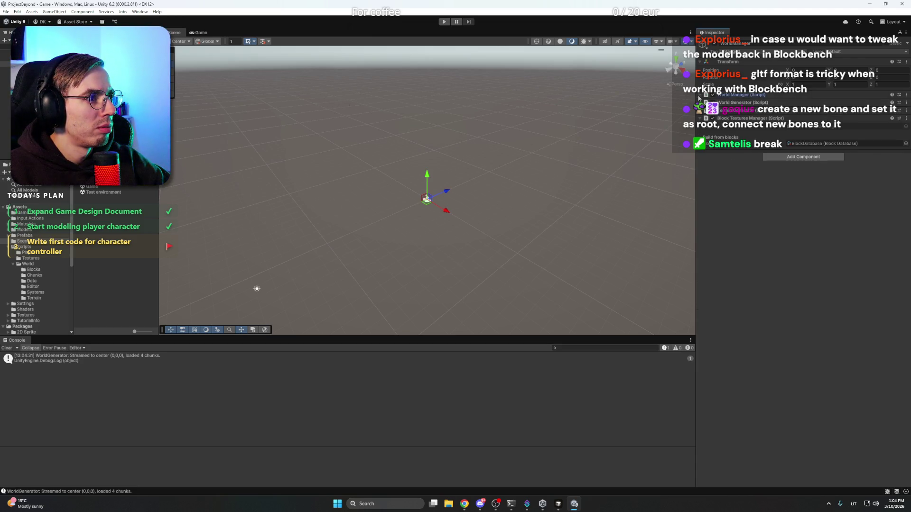
{"action": "left_click", "coordinate": [699, 95]}
{"action": "left_click", "coordinate": [698, 96]}
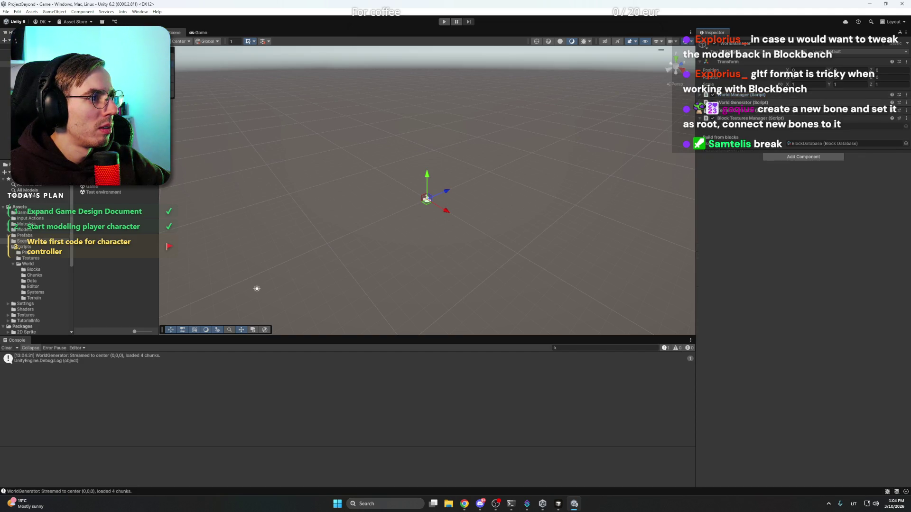
{"action": "left_click", "coordinate": [700, 103]}
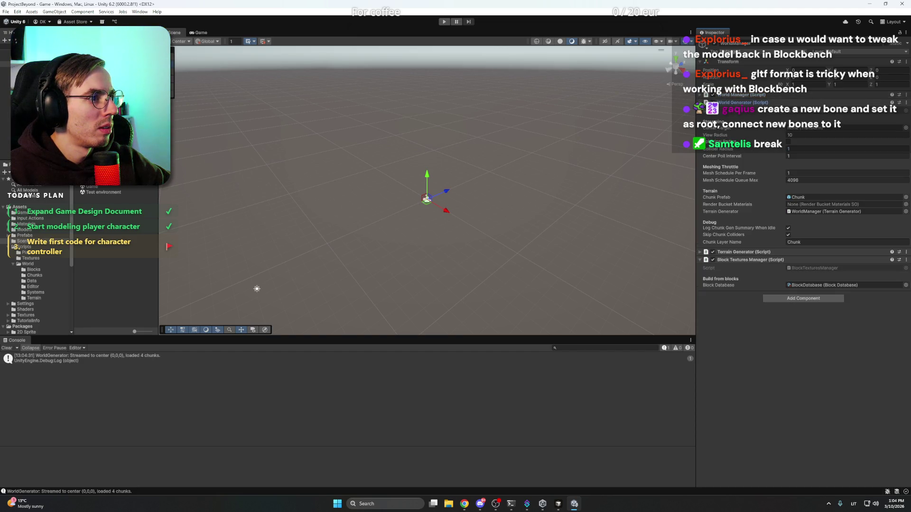
{"action": "left_click", "coordinate": [805, 135]}
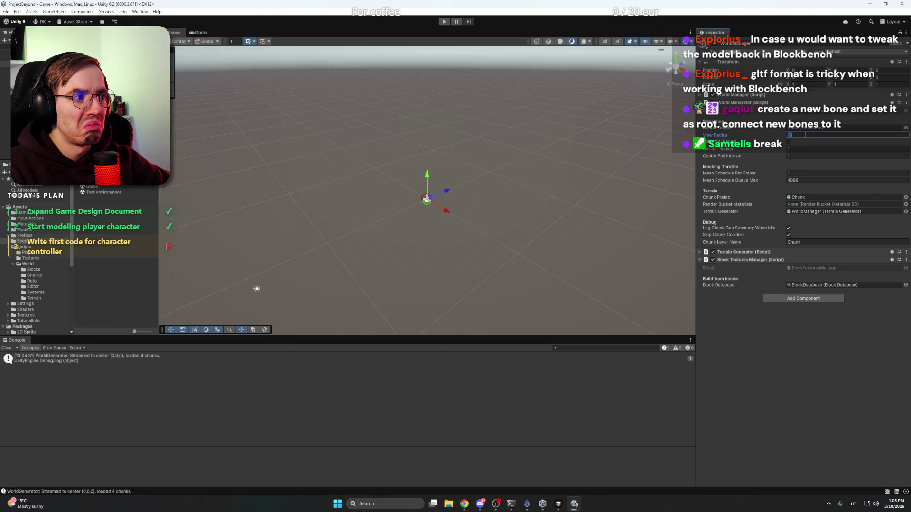
{"action": "type", "text": "15"}
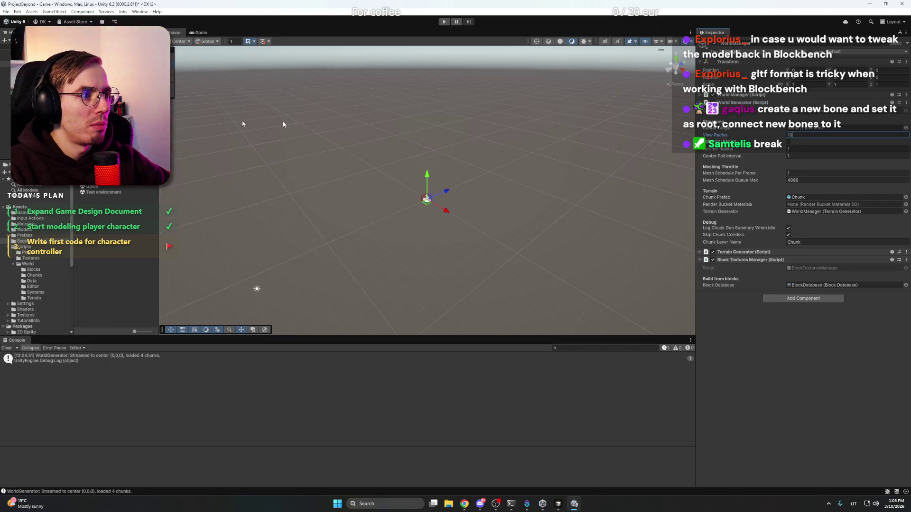
Run and stop the game to test the radius, then browse the Prefabs and Scenes folders
{"action": "left_click", "coordinate": [445, 21]}
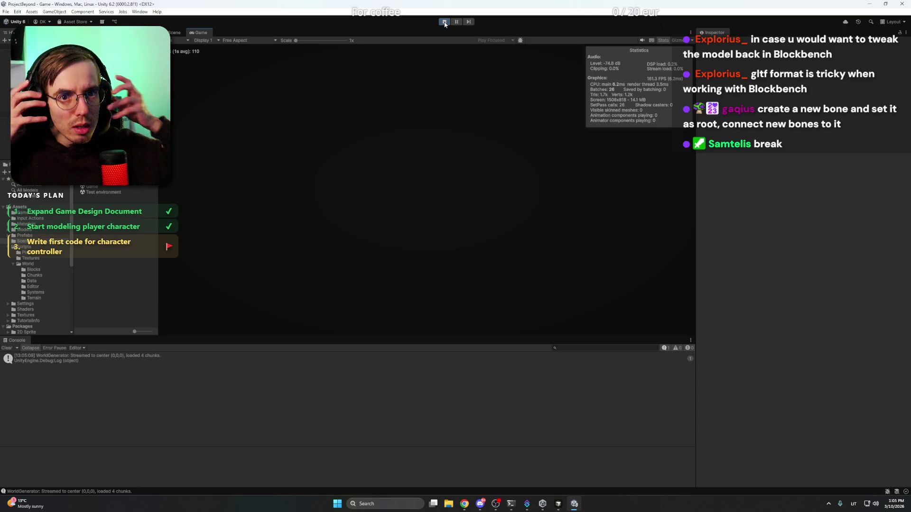
{"action": "left_click", "coordinate": [445, 23]}
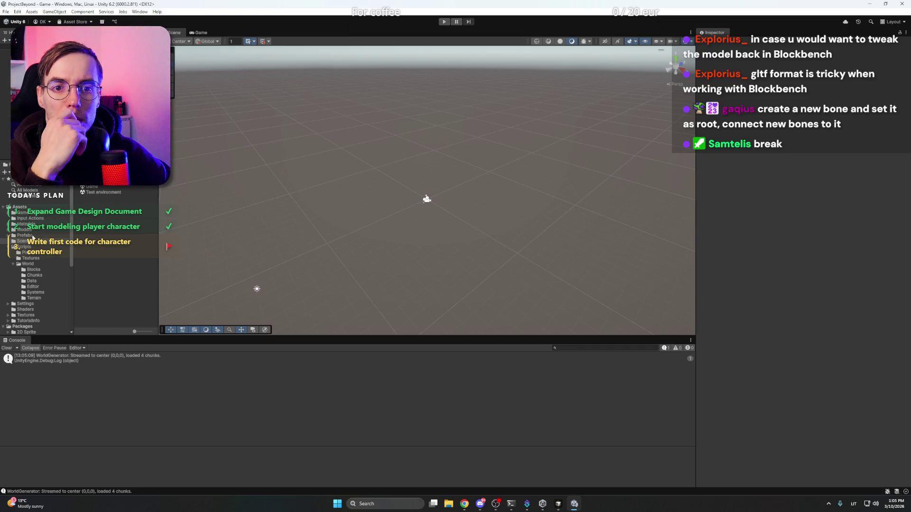
{"action": "left_click", "coordinate": [25, 236]}
{"action": "left_click", "coordinate": [29, 241]}
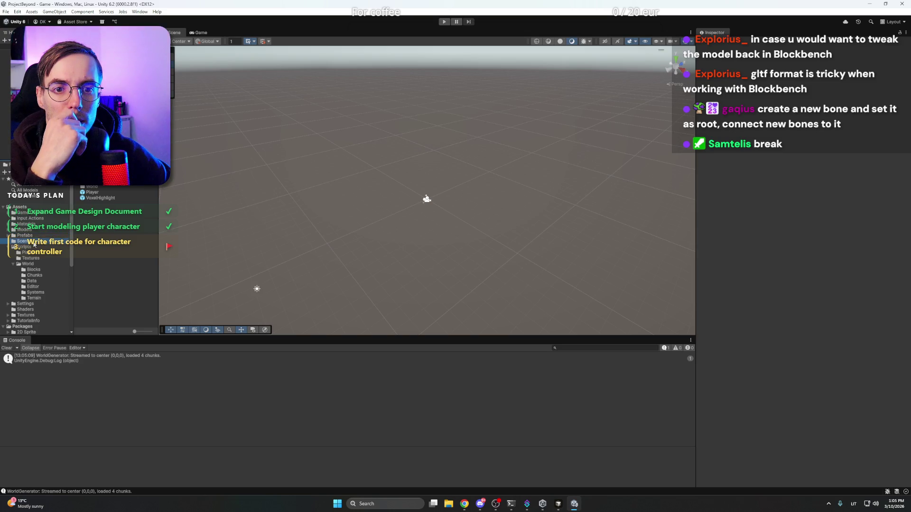
Open the Test environment scene, then launch Blockbench by searching 'block' in Windows search
{"action": "double_click", "coordinate": [100, 192]}
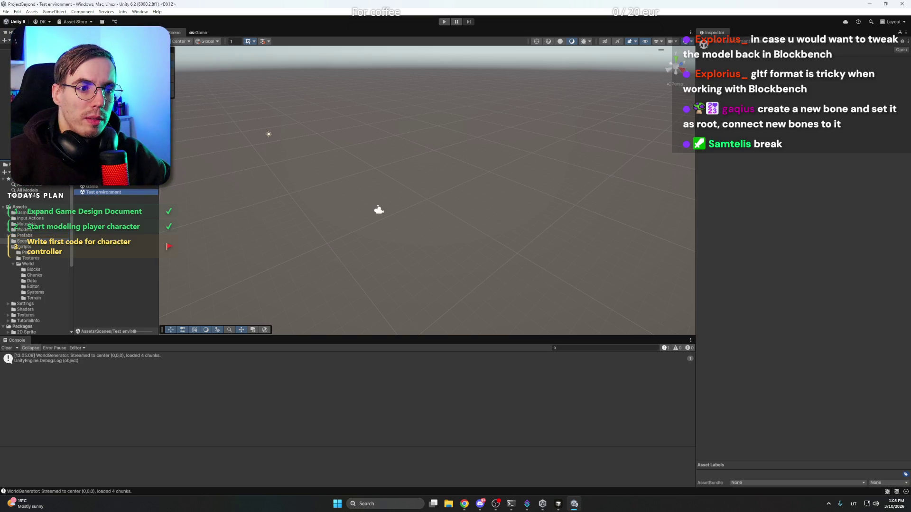
{"action": "left_click", "coordinate": [347, 184]}
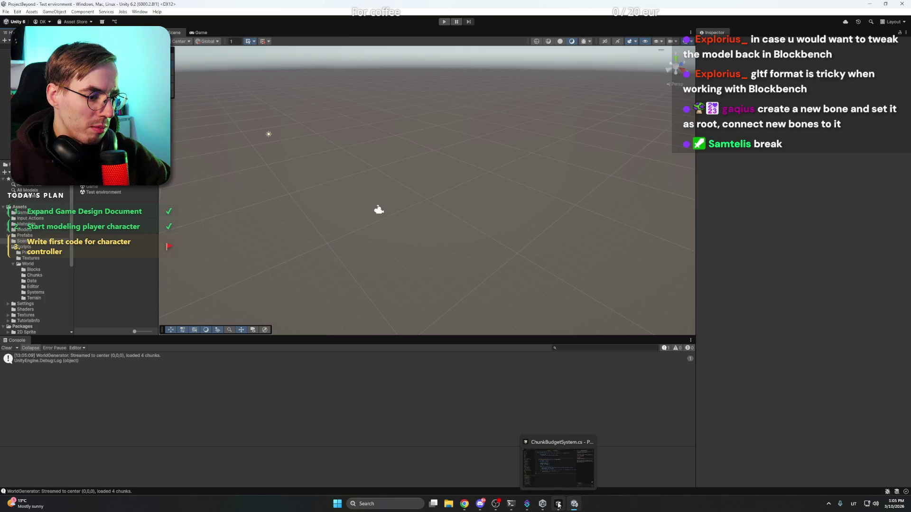
{"action": "mouse_move", "coordinate": [511, 504]}
{"action": "mouse_move", "coordinate": [478, 505]}
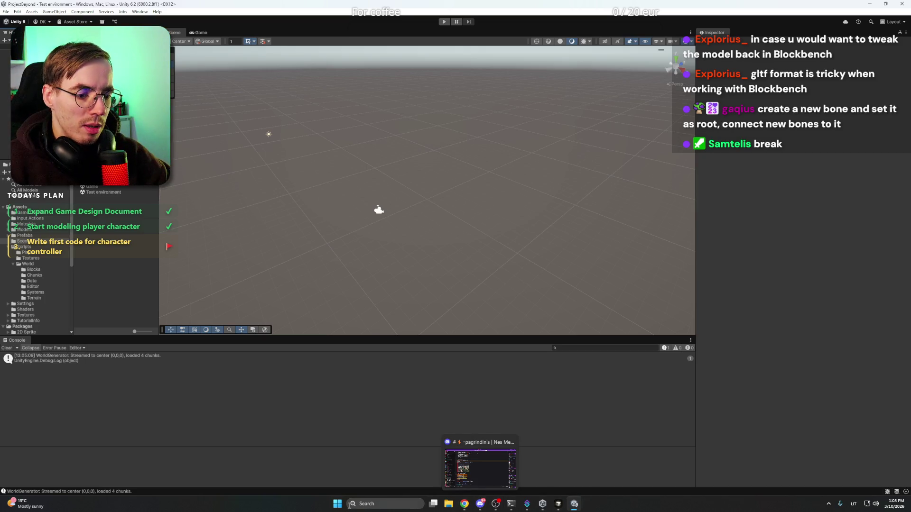
{"action": "key", "text": "super"}
{"action": "type", "text": "block"}
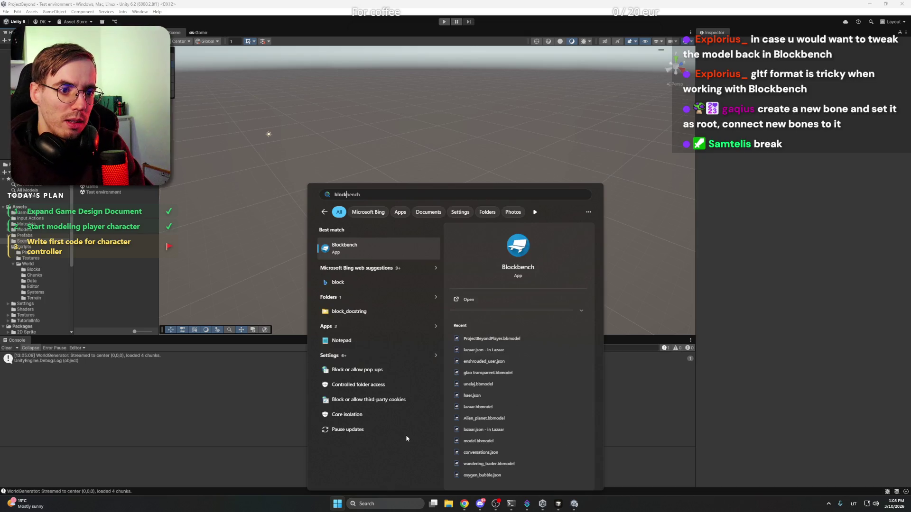
{"action": "key", "text": "Return"}
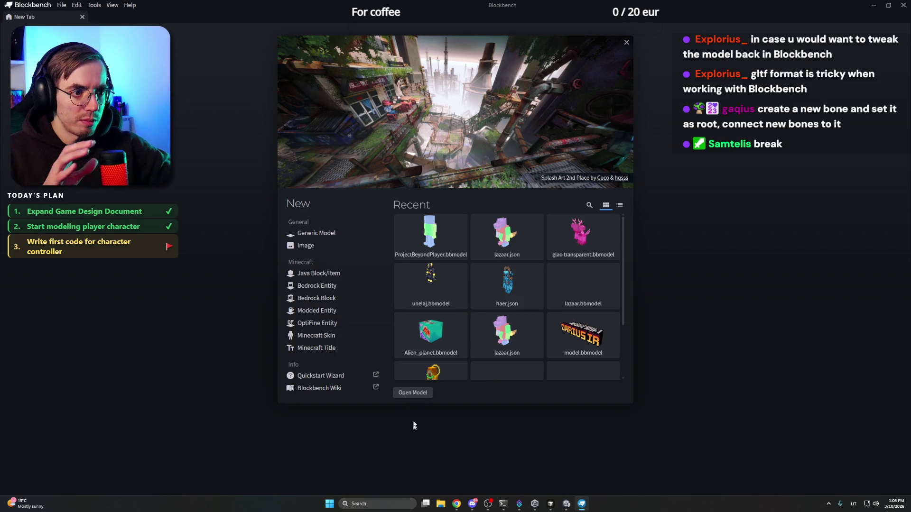
Open ProjectBeyondPlayer.bbmodel from Recent, orbit to face the model, then switch to Chrome
{"action": "left_click", "coordinate": [419, 247]}
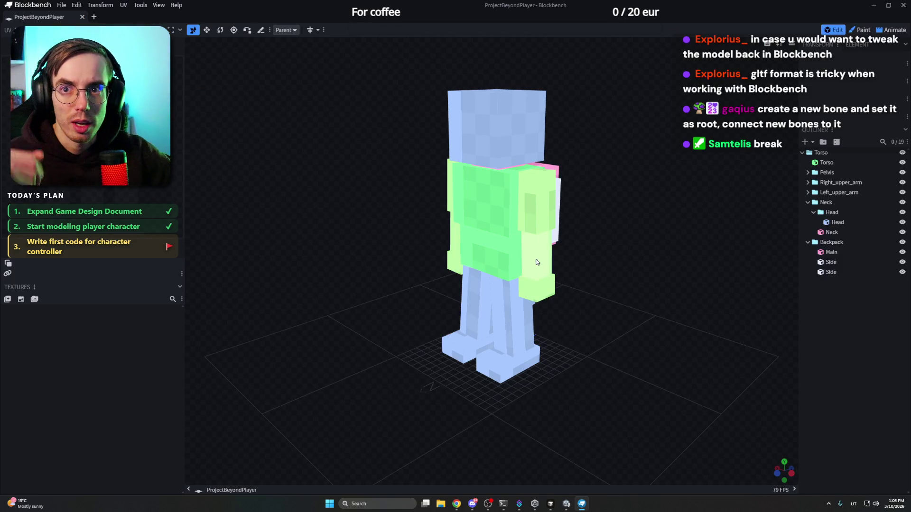
{"action": "mouse_move", "coordinate": [584, 242]}
{"action": "left_mouse_down"}
{"action": "mouse_move", "coordinate": [691, 224]}
{"action": "mouse_move", "coordinate": [713, 242]}
{"action": "mouse_move", "coordinate": [663, 259]}
{"action": "left_mouse_up"}
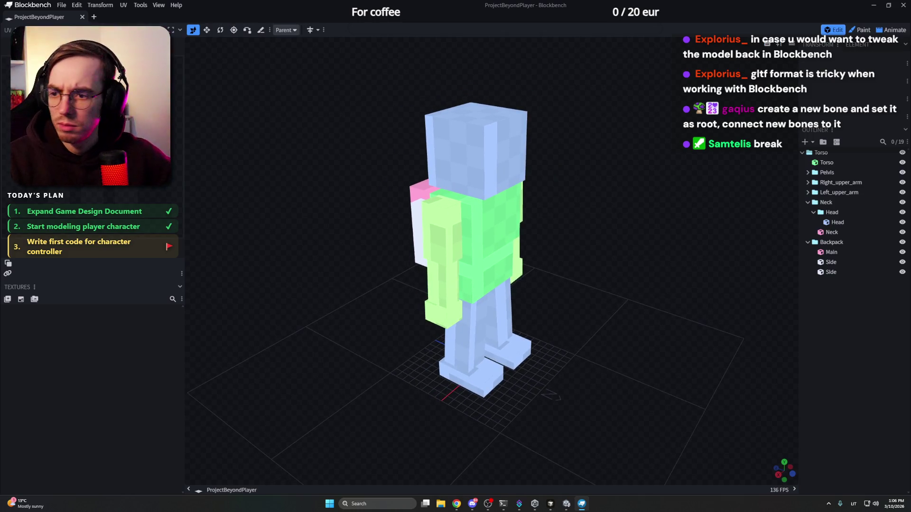
{"action": "key", "text": "alt+Tab"}
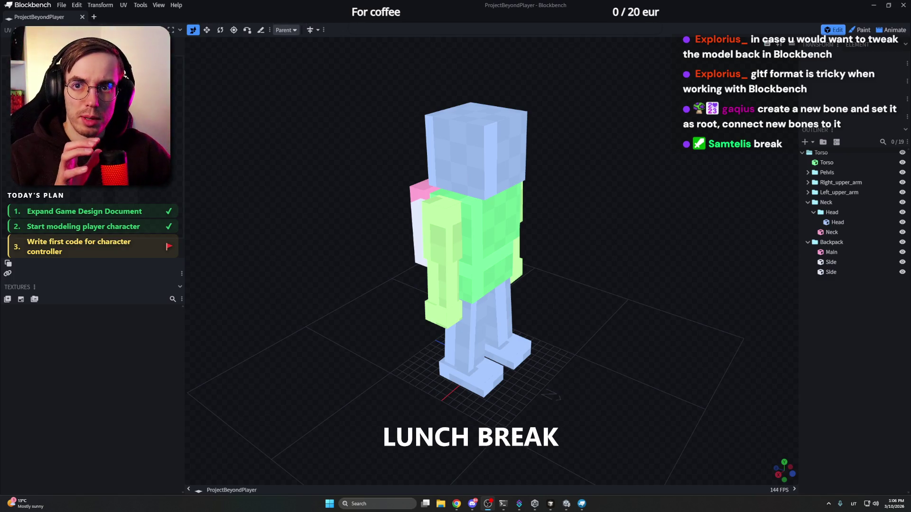
{"action": "mouse_move", "coordinate": [457, 503]}
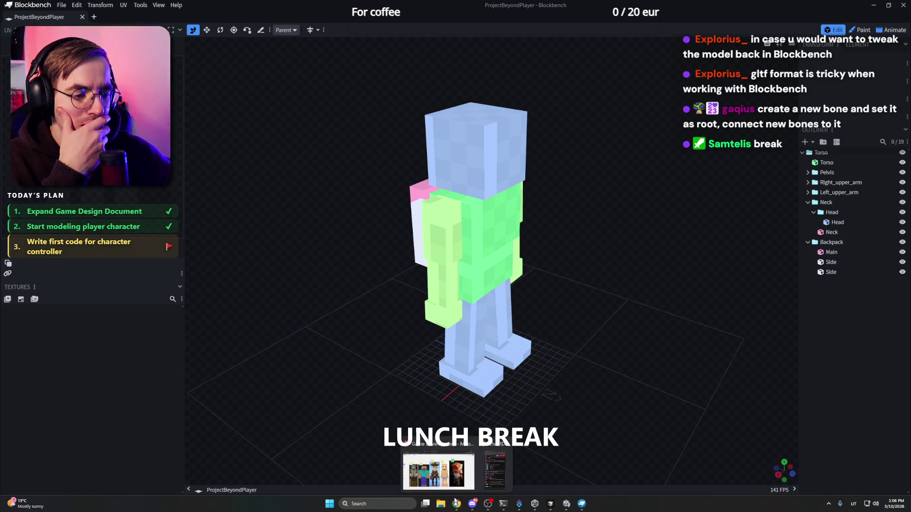
{"action": "left_click", "coordinate": [455, 475]}
{"action": "left_click", "coordinate": [52, 7]}
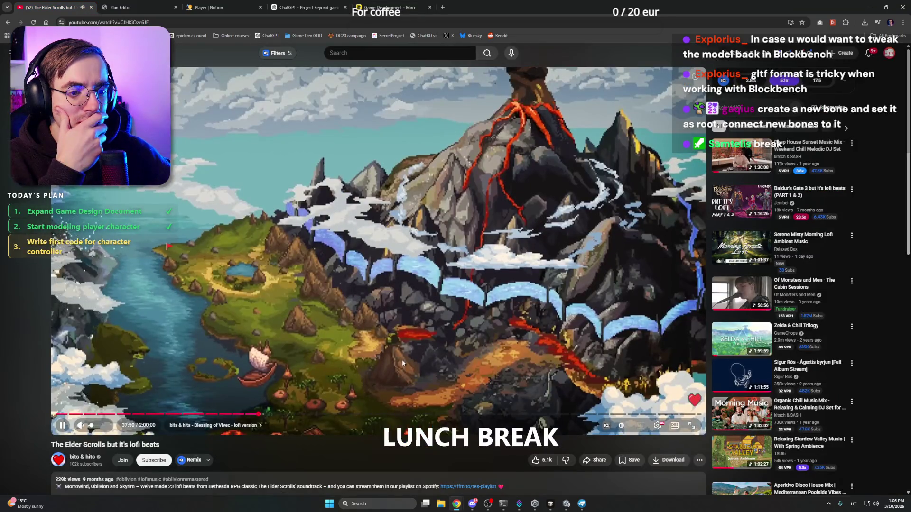
{"action": "mouse_move", "coordinate": [93, 429]}
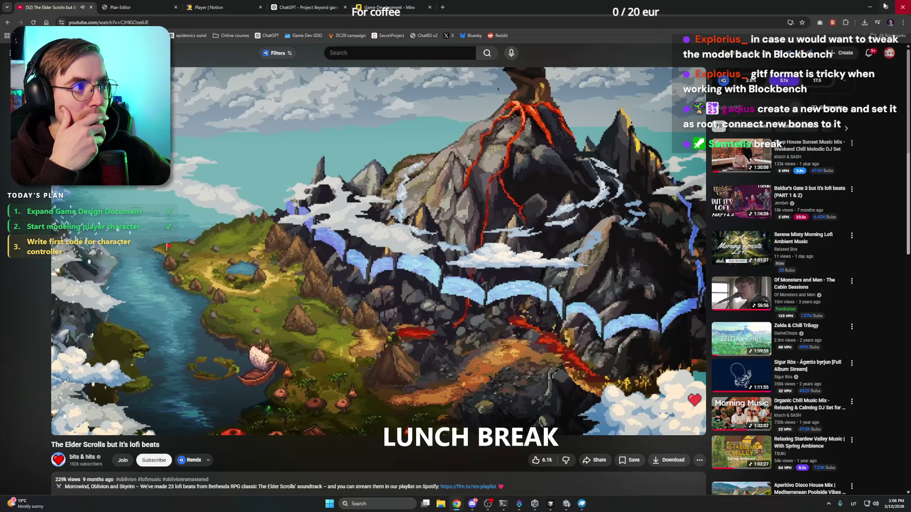
{"action": "left_click", "coordinate": [869, 7]}
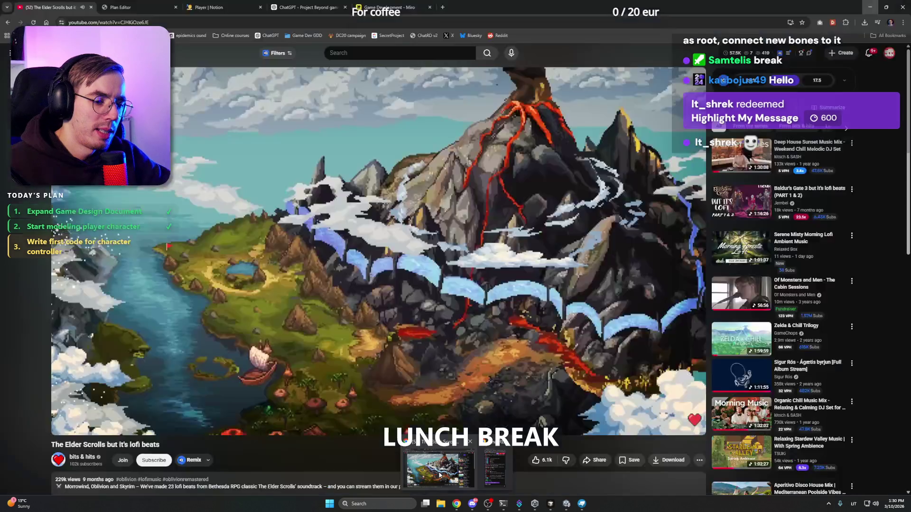
Minimize Chrome to reach Blockbench and orbit the player model to inspect its back and sides
{"action": "left_click", "coordinate": [456, 504]}
{"action": "left_click", "coordinate": [870, 7]}
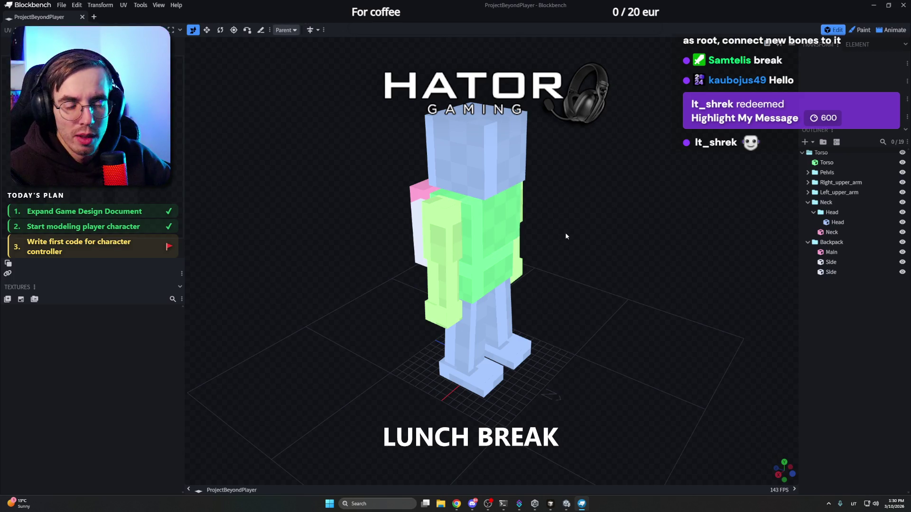
{"action": "mouse_move", "coordinate": [566, 236]}
{"action": "left_mouse_down"}
{"action": "mouse_move", "coordinate": [529, 246]}
{"action": "mouse_move", "coordinate": [527, 254]}
{"action": "mouse_move", "coordinate": [377, 227]}
{"action": "mouse_move", "coordinate": [645, 234]}
{"action": "left_mouse_up"}
{"action": "mouse_move", "coordinate": [608, 211]}
{"action": "left_mouse_down"}
{"action": "mouse_move", "coordinate": [522, 204]}
{"action": "mouse_move", "coordinate": [571, 201]}
{"action": "mouse_move", "coordinate": [404, 205]}
{"action": "mouse_move", "coordinate": [623, 202]}
{"action": "mouse_move", "coordinate": [470, 212]}
{"action": "mouse_move", "coordinate": [603, 186]}
{"action": "left_mouse_up"}
Close Blockbench and open PlayerManager from Assets/Scripts/Player in the code editor
{"action": "left_click", "coordinate": [906, 5]}
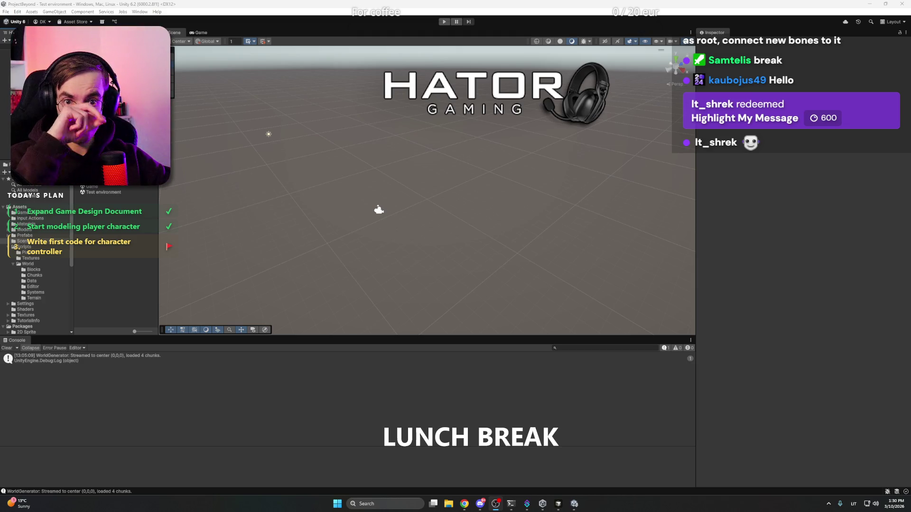
{"action": "left_click", "coordinate": [25, 252]}
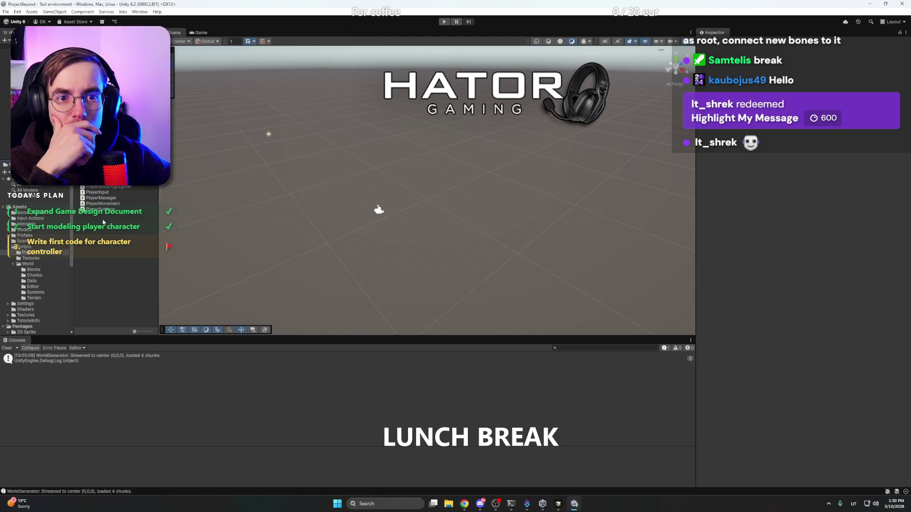
{"action": "left_click", "coordinate": [112, 199]}
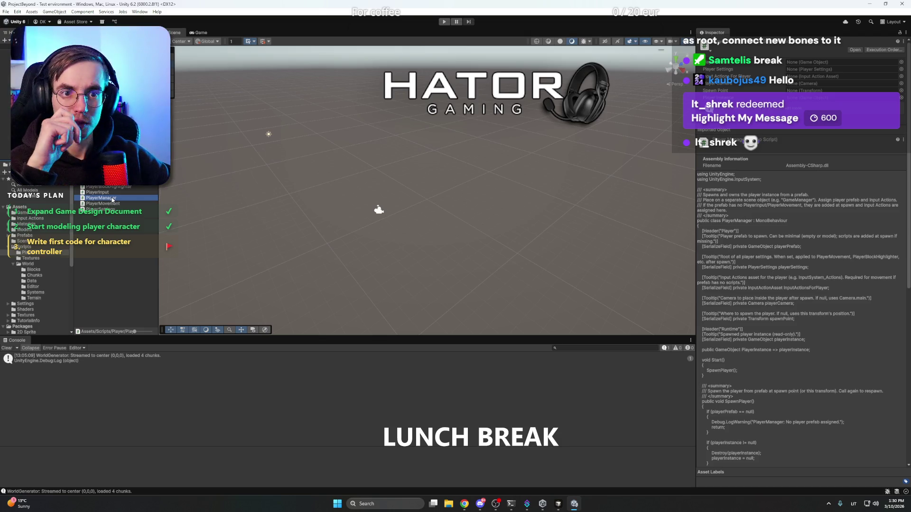
{"action": "double_click", "coordinate": [112, 198]}
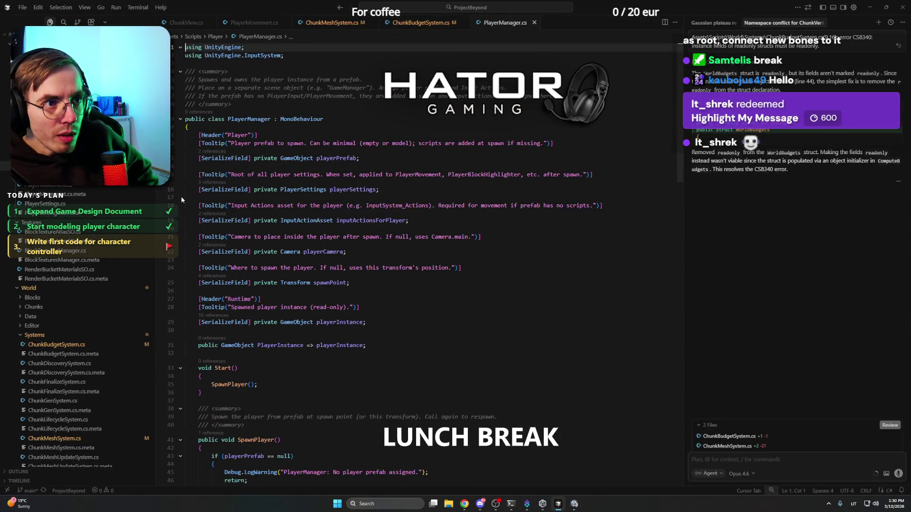
Close the ChunkBudgetSystem, ChunkMeshSystem, PlayerMovement and ChunkView.cs tabs, then switch to Unity
{"action": "left_click", "coordinate": [465, 22]}
{"action": "left_click", "coordinate": [372, 23]}
{"action": "left_click", "coordinate": [285, 22]}
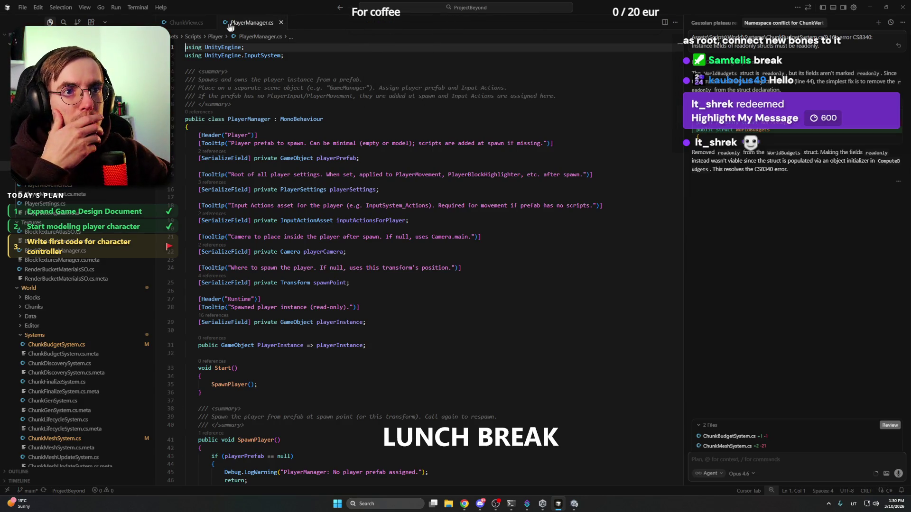
{"action": "left_click", "coordinate": [210, 23]}
{"action": "left_click", "coordinate": [535, 324]}
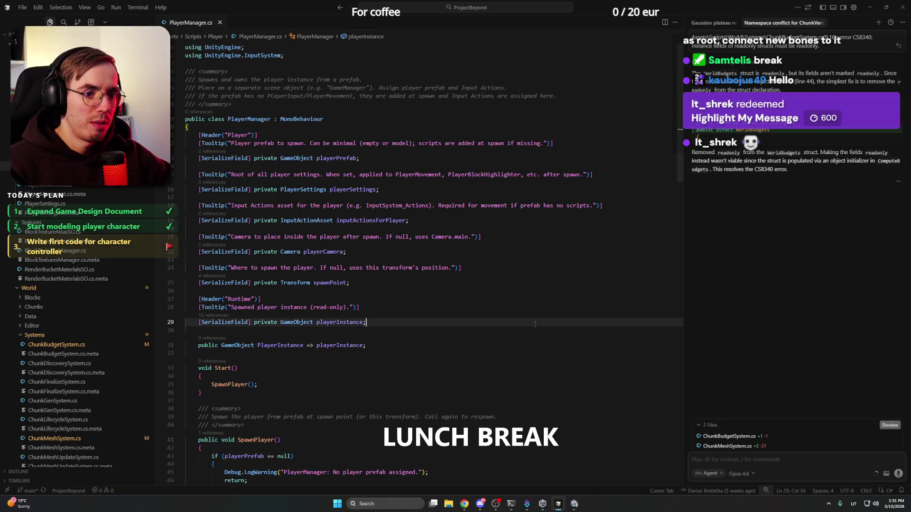
{"action": "mouse_move", "coordinate": [480, 506]}
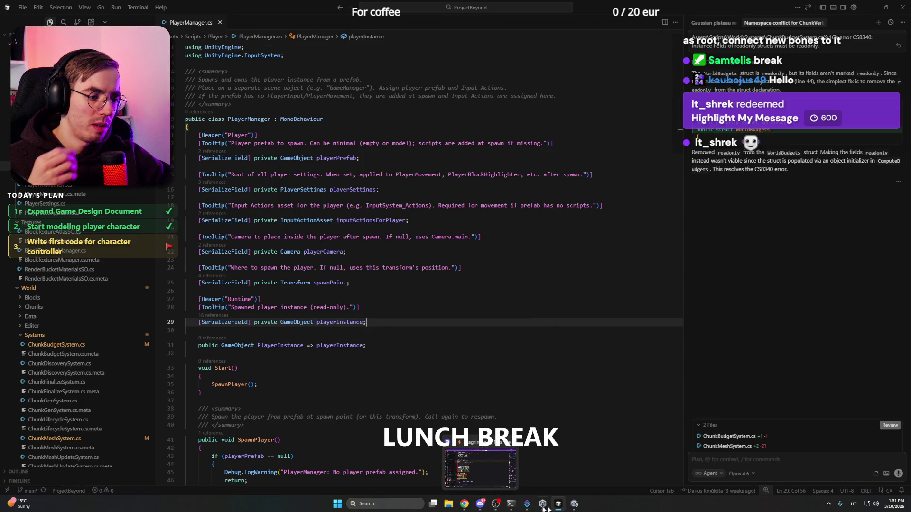
{"action": "left_click", "coordinate": [574, 504]}
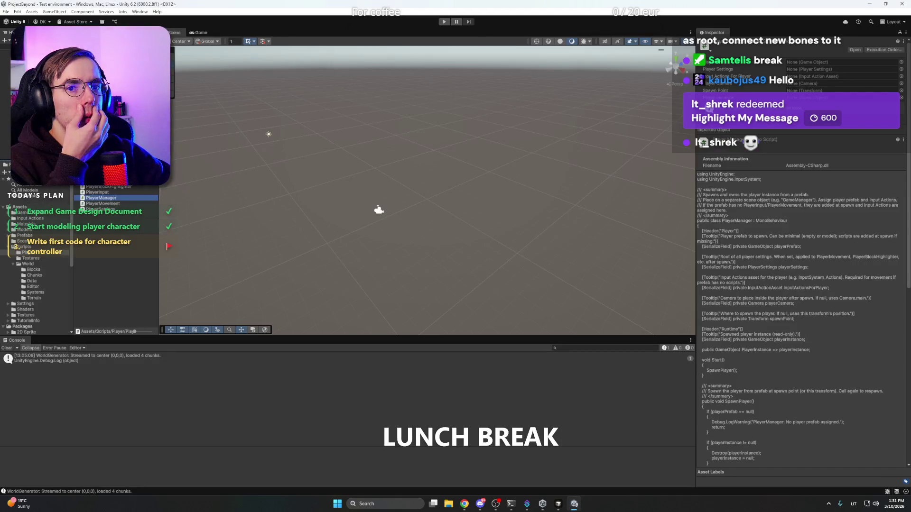
Drag the Player prefab from Prefabs into the scene and select the placed Player object
{"action": "left_click", "coordinate": [22, 242]}
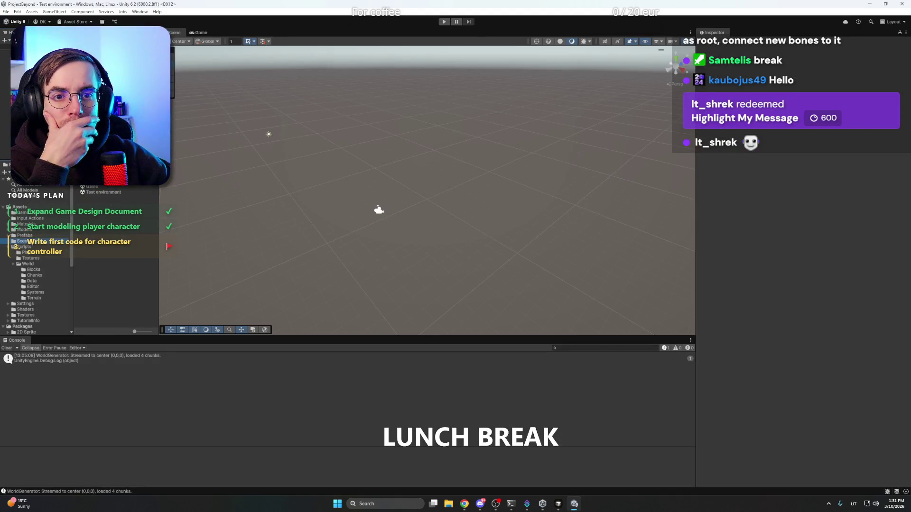
{"action": "left_click", "coordinate": [24, 235]}
{"action": "left_click", "coordinate": [93, 193]}
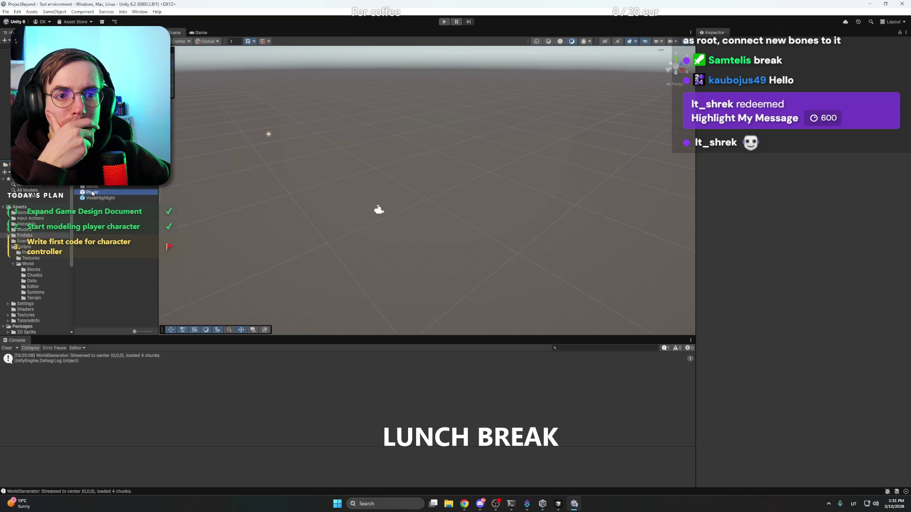
{"action": "left_click_drag", "start_coordinate": [93, 192], "coordinate": [427, 199]}
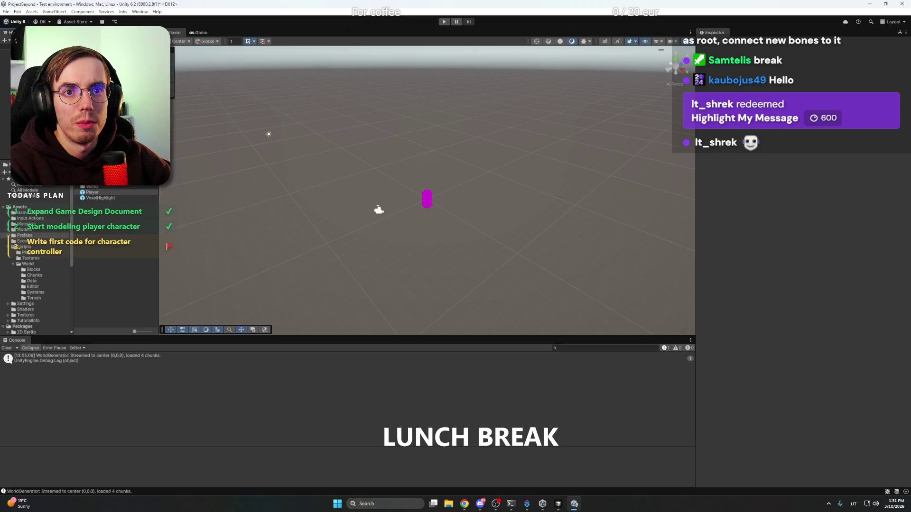
{"action": "left_click", "coordinate": [378, 210]}
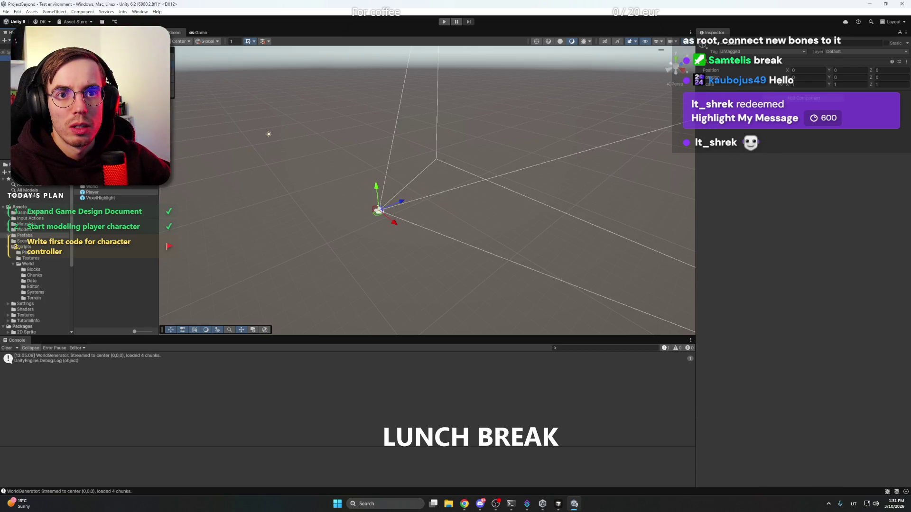
{"action": "left_click", "coordinate": [6, 52]}
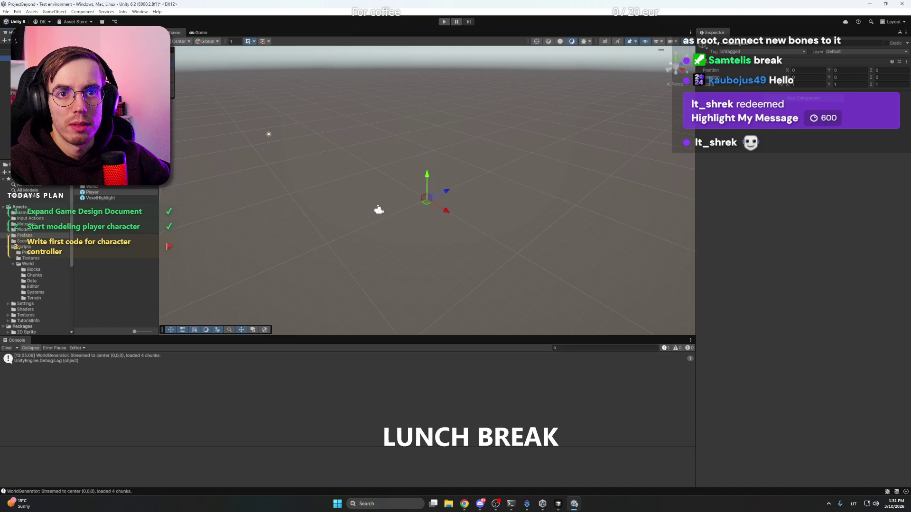
{"action": "key", "text": "Down"}
{"action": "key", "text": "Down"}
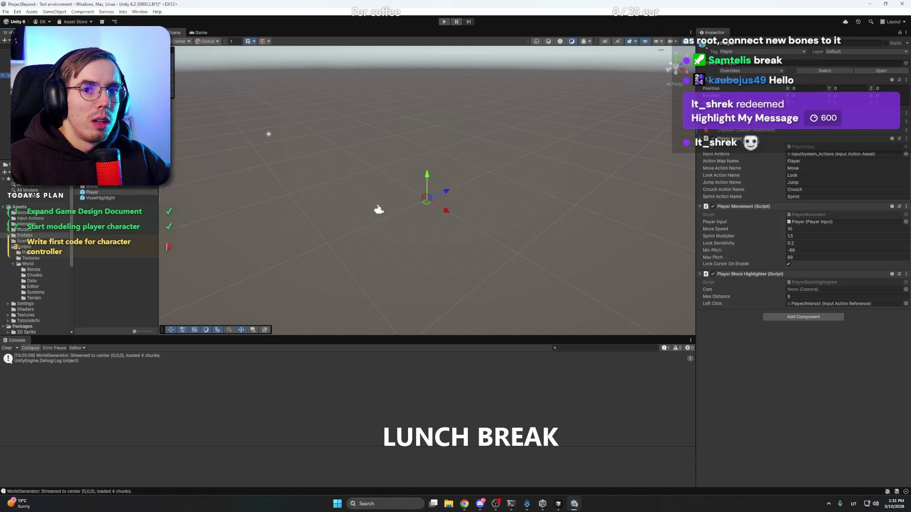
Apply the removed Capsule Collider override, then all overrides, to the Player prefab
{"action": "right_click", "coordinate": [740, 131]}
{"action": "mouse_move", "coordinate": [782, 134]}
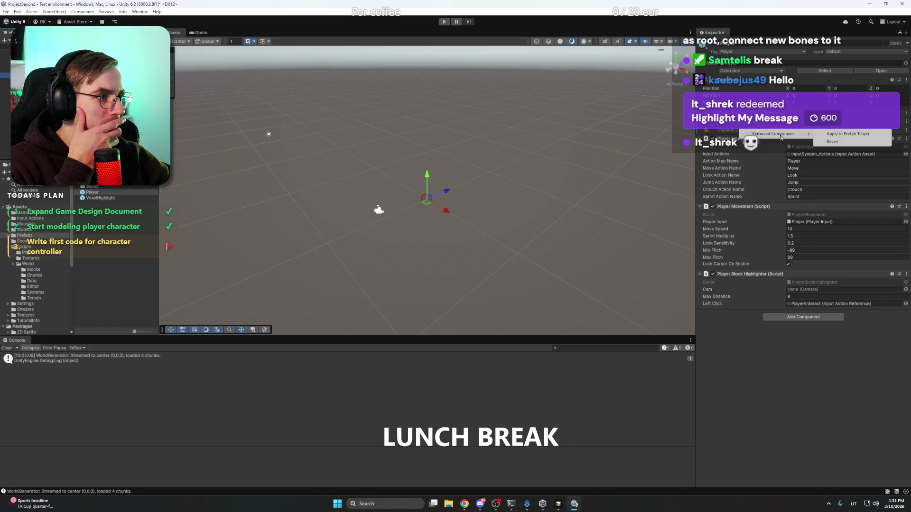
{"action": "left_click", "coordinate": [846, 137]}
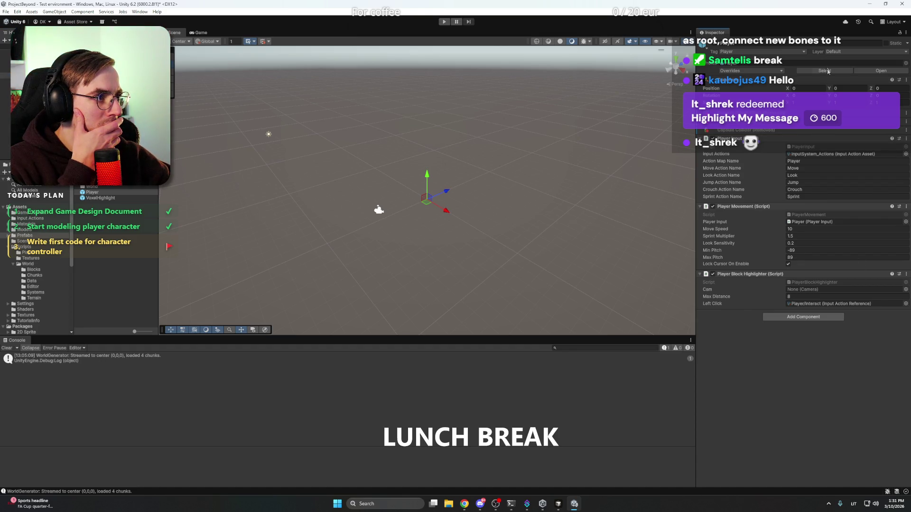
{"action": "left_click", "coordinate": [737, 71]}
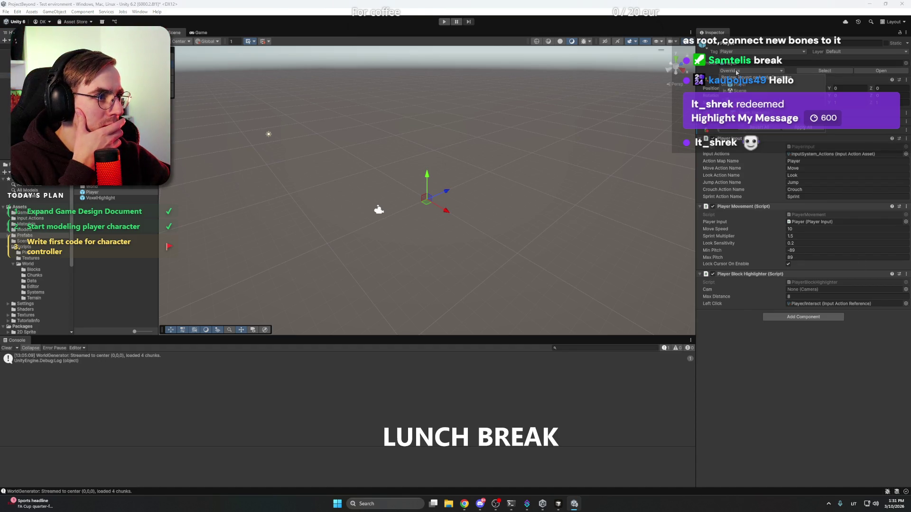
{"action": "left_click", "coordinate": [797, 129]}
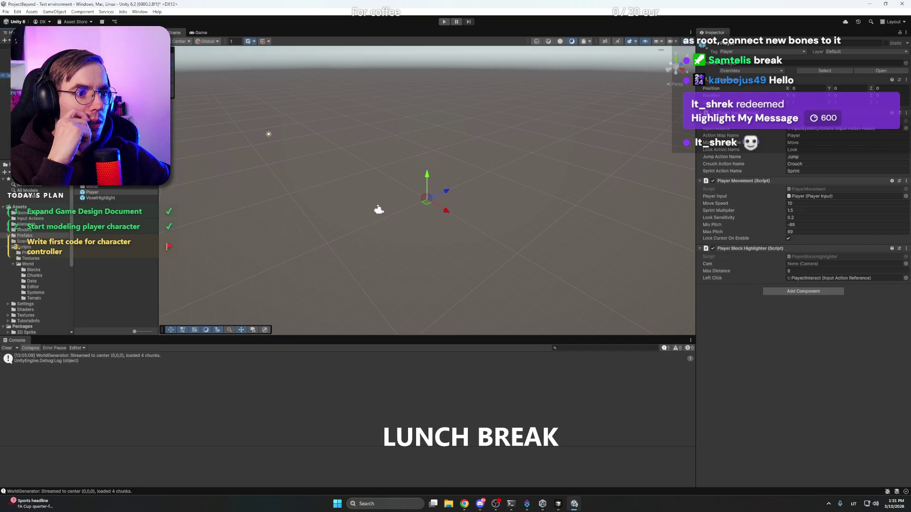
Create an empty GameObject in the Hierarchy, deleting it and restoring it with undo
{"action": "right_click", "coordinate": [56, 76]}
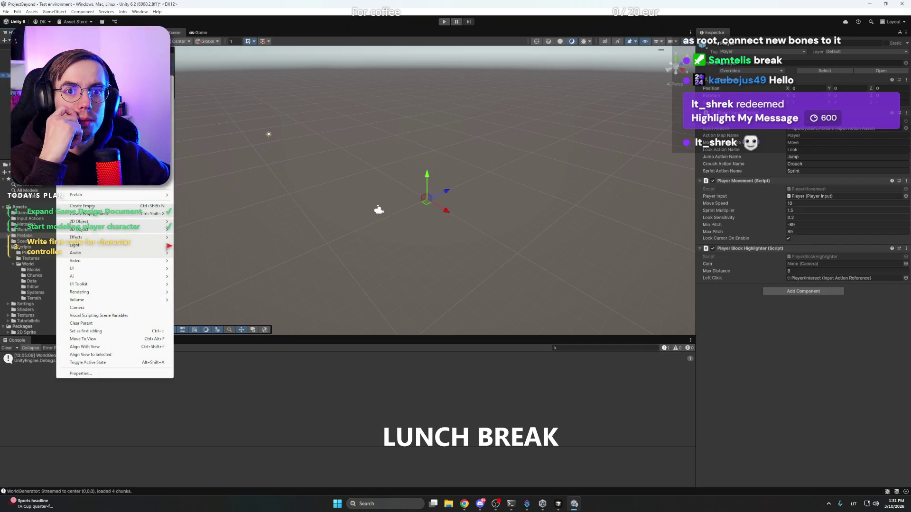
{"action": "left_click", "coordinate": [118, 210]}
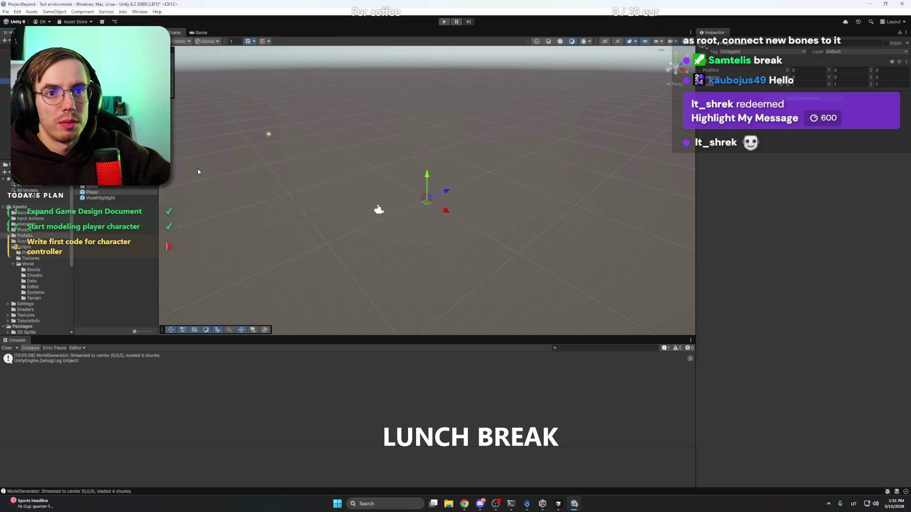
{"action": "key", "text": "Delete"}
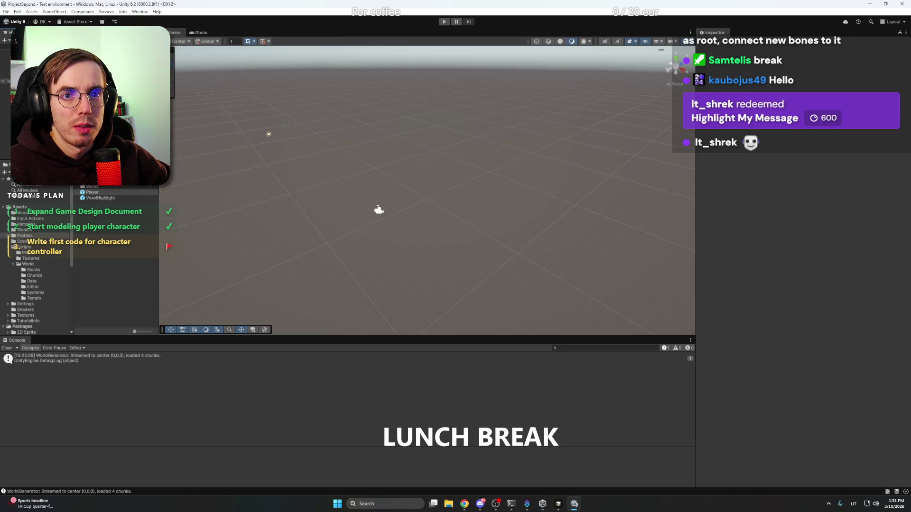
{"action": "key", "text": "ctrl+z"}
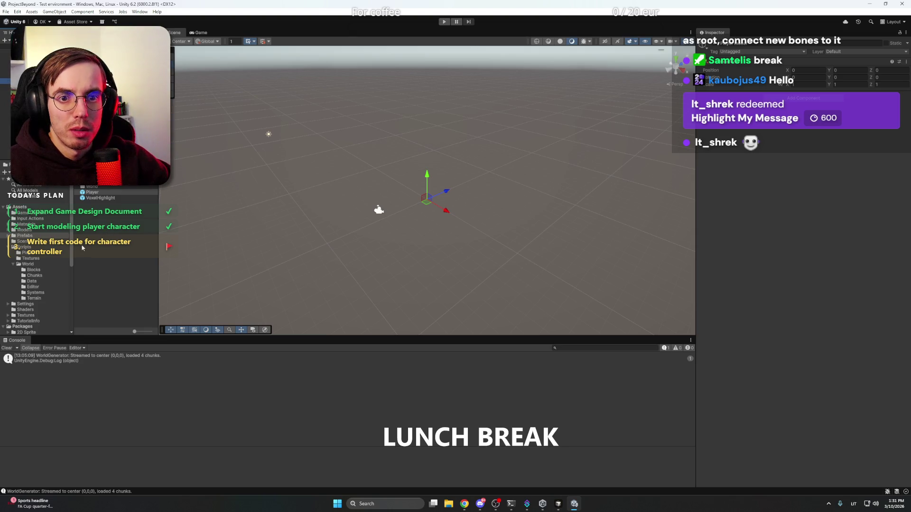
Drag the ProjectBeyondPlayer model from Models/Player into the Hierarchy
{"action": "left_click", "coordinate": [34, 231]}
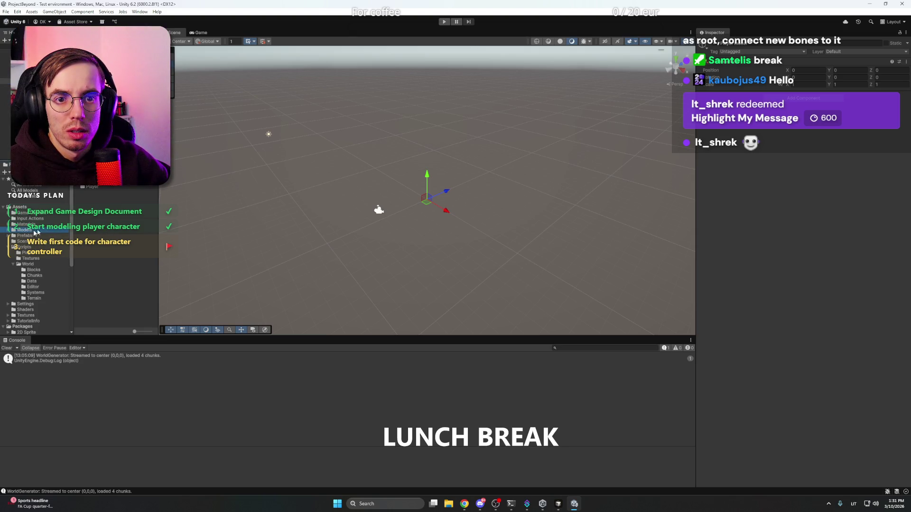
{"action": "double_click", "coordinate": [89, 187]}
{"action": "left_click", "coordinate": [99, 186]}
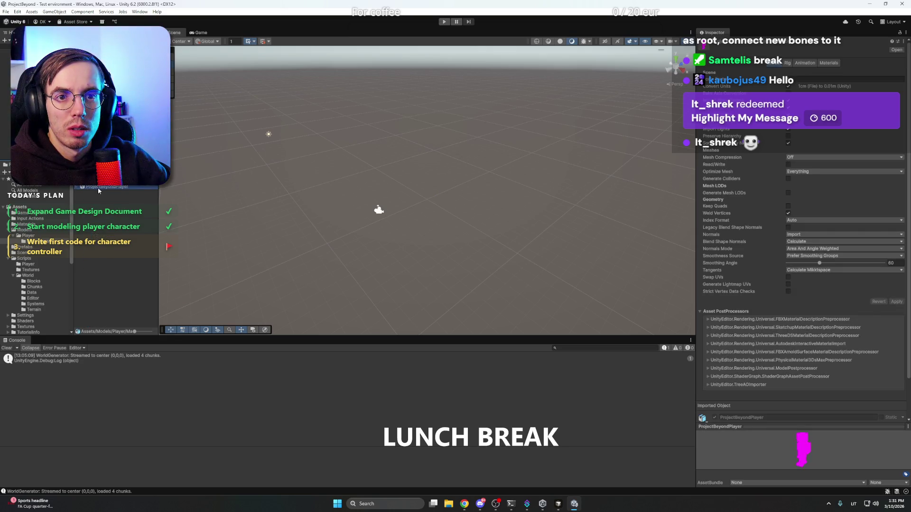
{"action": "left_click_drag", "start_coordinate": [98, 188], "coordinate": [48, 86]}
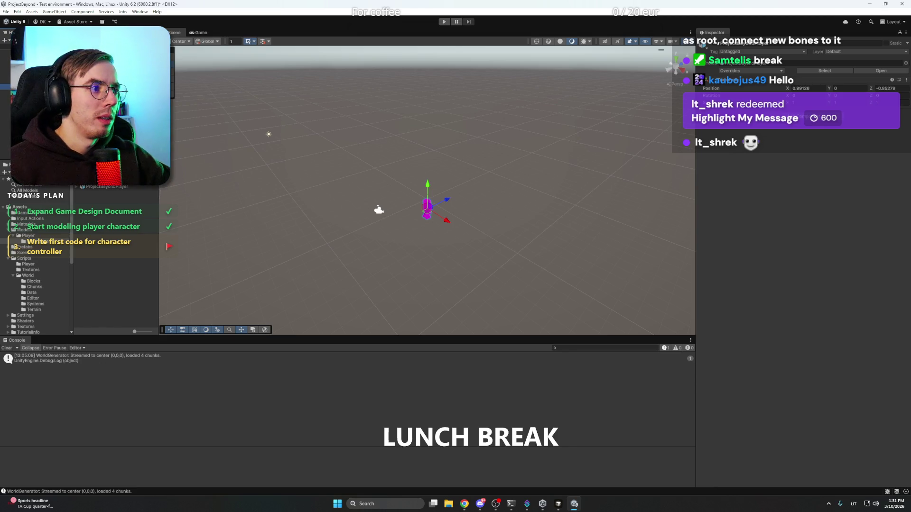
Set the model's X and Z positions to 0 and save the scene
{"action": "double_click", "coordinate": [888, 89]}
{"action": "type", "text": "0"}
{"action": "double_click", "coordinate": [807, 88]}
{"action": "type", "text": "0"}
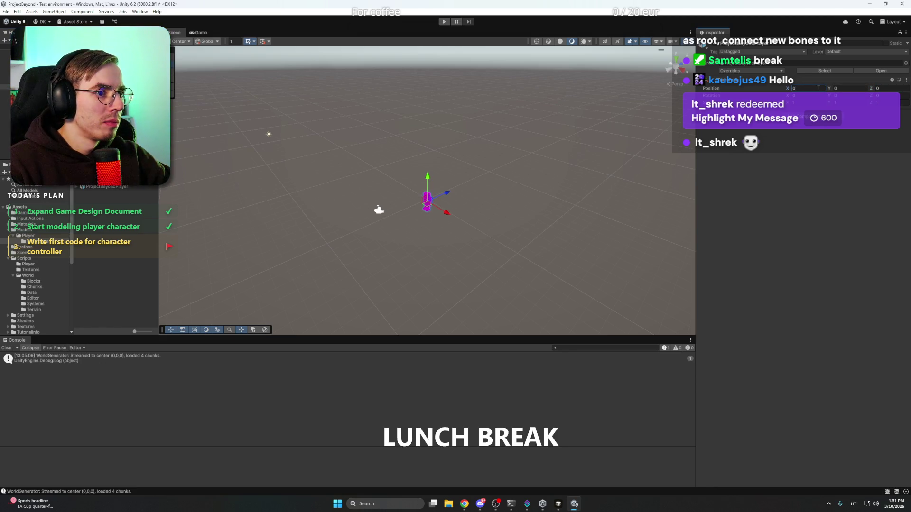
{"action": "left_click", "coordinate": [434, 183]}
{"action": "key", "text": "ctrl+s"}
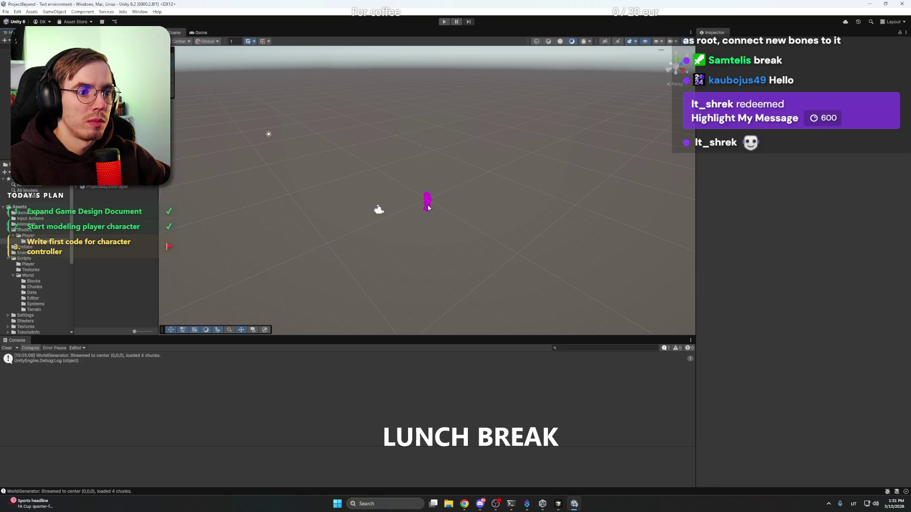
Frame the magenta player model in the Scene view and orbit toward its front
{"action": "scroll", "coordinate": [428, 207], "scroll_direction": "up", "scroll_amount": 5}
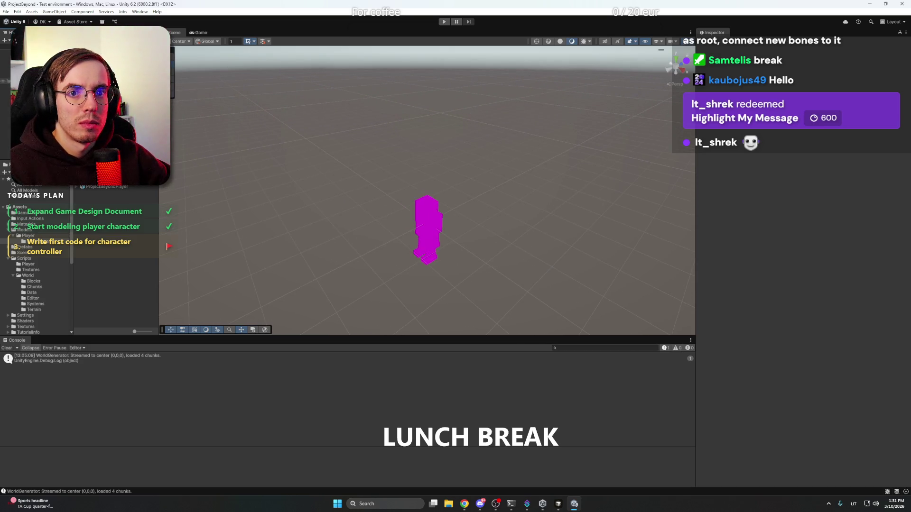
{"action": "left_click", "coordinate": [427, 228]}
{"action": "key", "text": "f"}
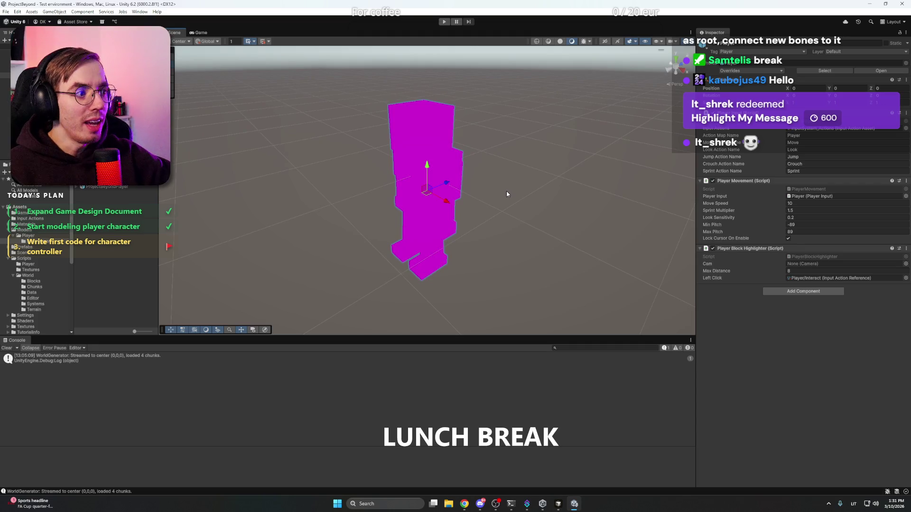
{"action": "left_click_drag", "start_coordinate": [491, 214], "coordinate": [503, 206]}
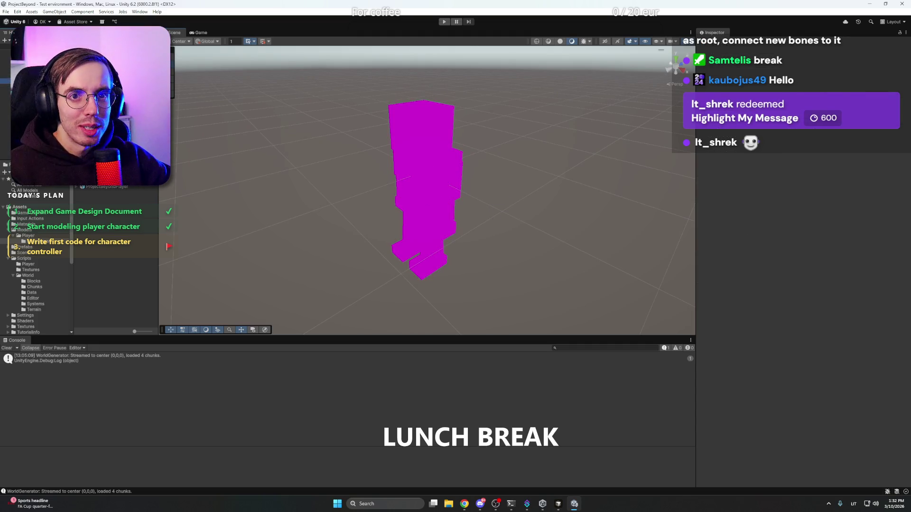
{"action": "key", "text": "ctrl+z"}
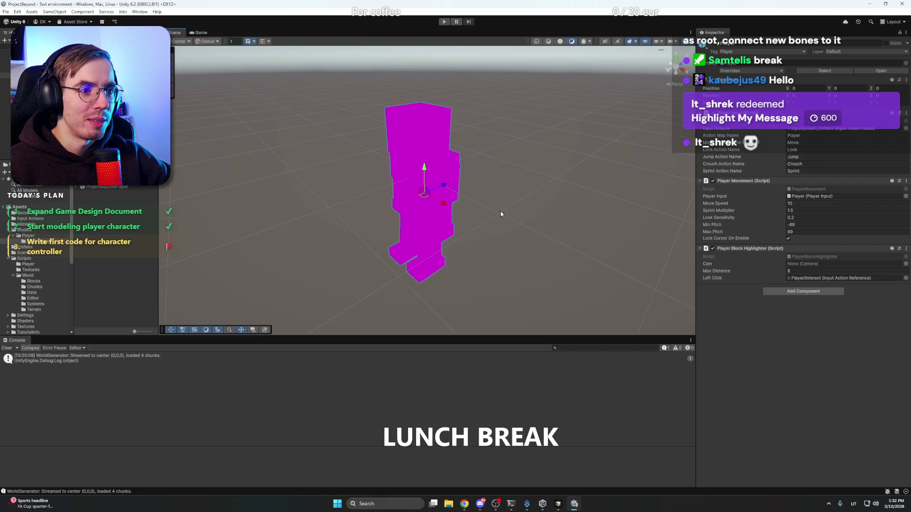
{"action": "left_click_drag", "start_coordinate": [500, 214], "coordinate": [559, 195]}
Shrink the Console to enlarge the Scene view, deselect the model, and select the Materials folder
{"action": "left_click_drag", "start_coordinate": [354, 337], "coordinate": [357, 410]}
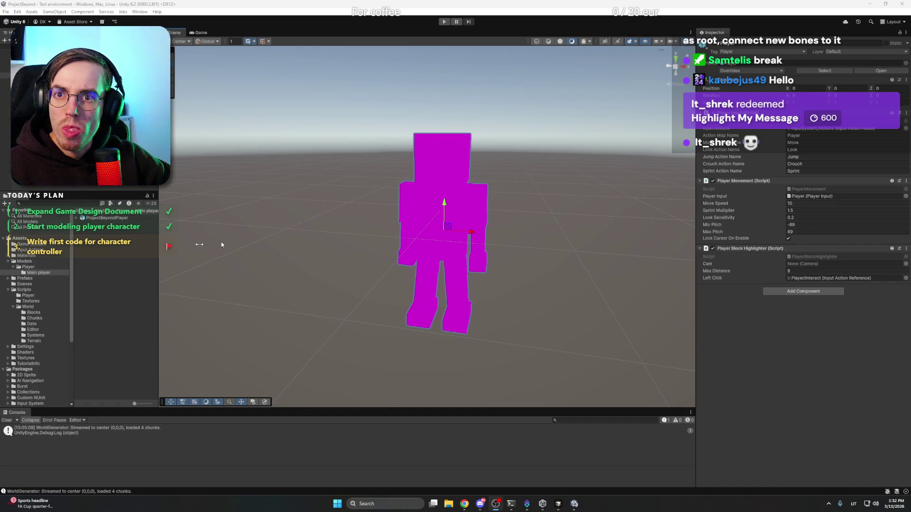
{"action": "left_click", "coordinate": [571, 193]}
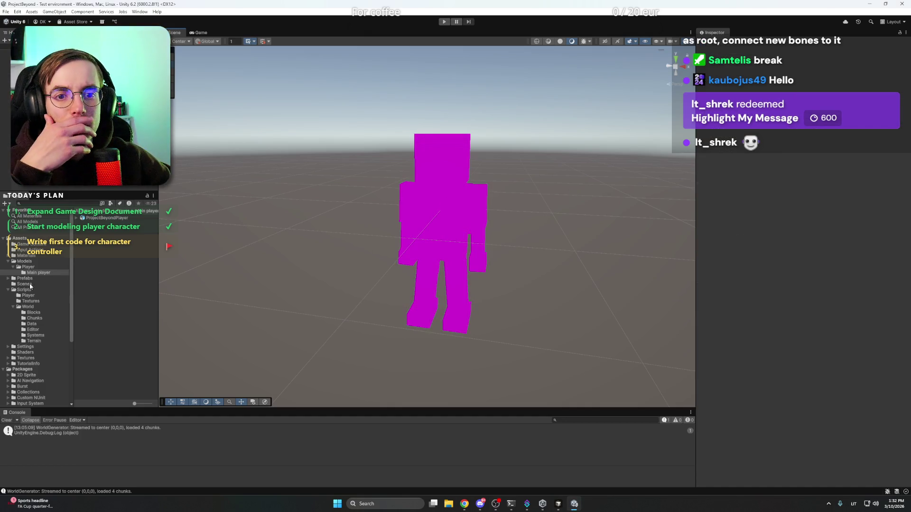
{"action": "left_click", "coordinate": [27, 256]}
Create a folder named Player inside Assets/Materials and open it
{"action": "right_click", "coordinate": [130, 251]}
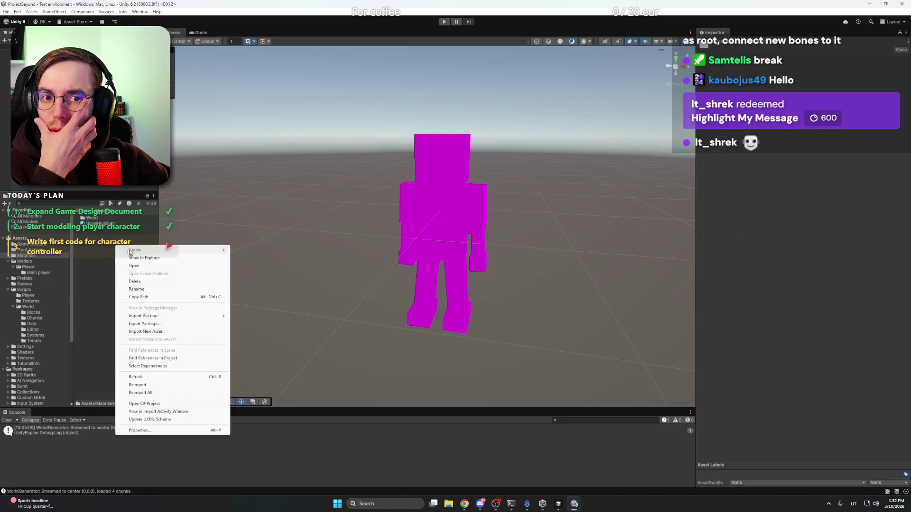
{"action": "mouse_move", "coordinate": [129, 251]}
{"action": "left_click", "coordinate": [264, 251]}
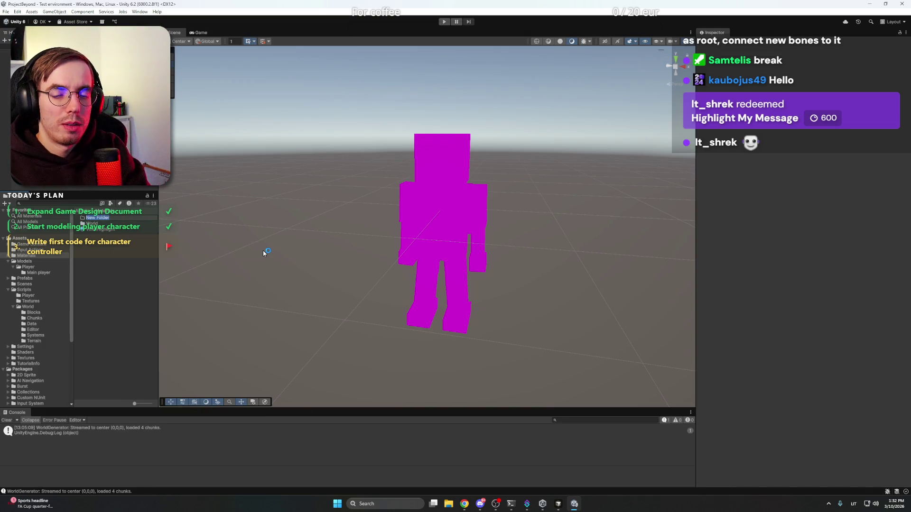
{"action": "type", "text": "Player"}
{"action": "key", "text": "Return"}
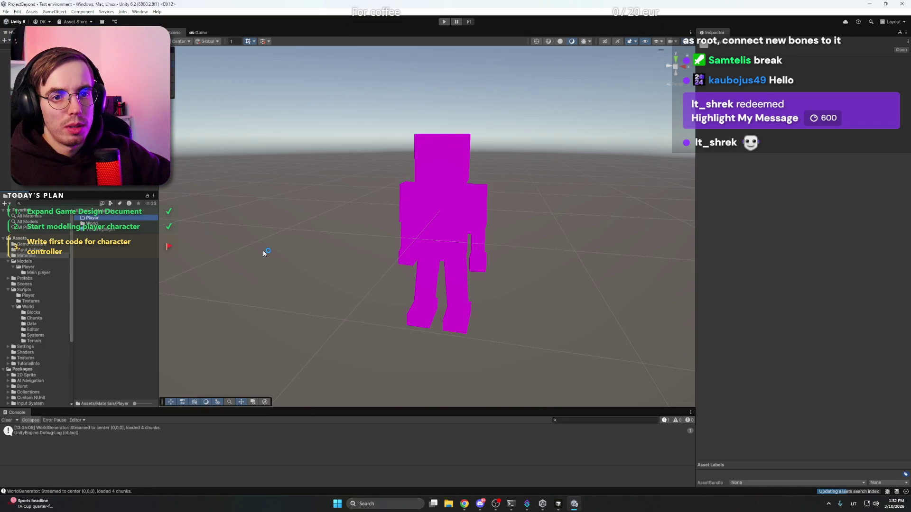
{"action": "double_click", "coordinate": [94, 217]}
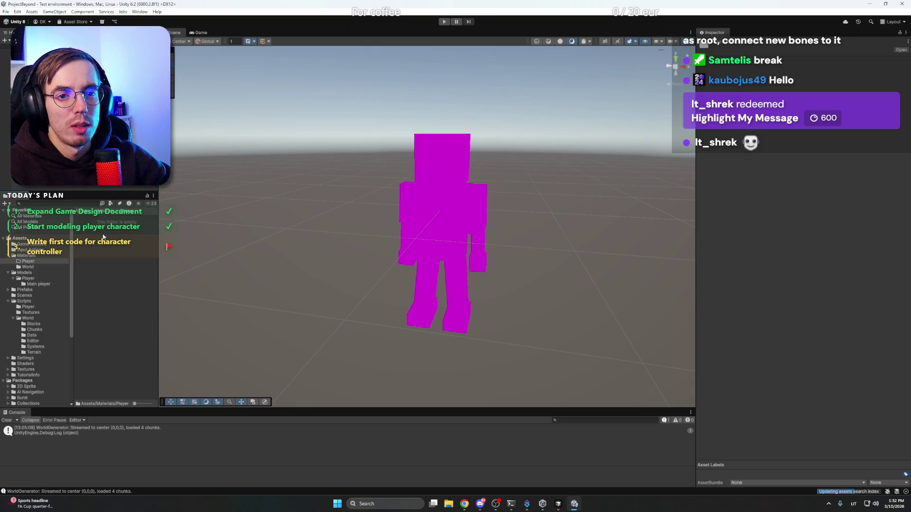
Create a Material asset named PlayerDefault in the Materials/Player folder
{"action": "right_click", "coordinate": [104, 236]}
{"action": "mouse_move", "coordinate": [166, 239]}
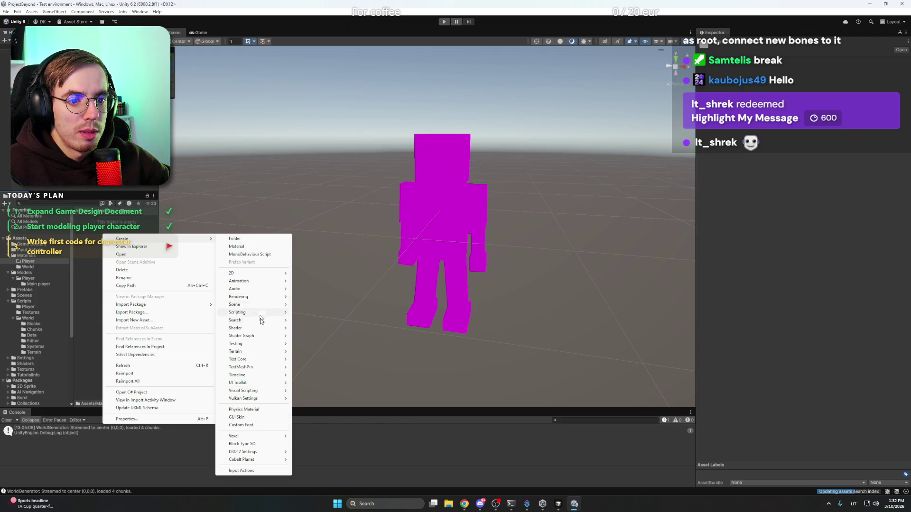
{"action": "mouse_move", "coordinate": [257, 327]}
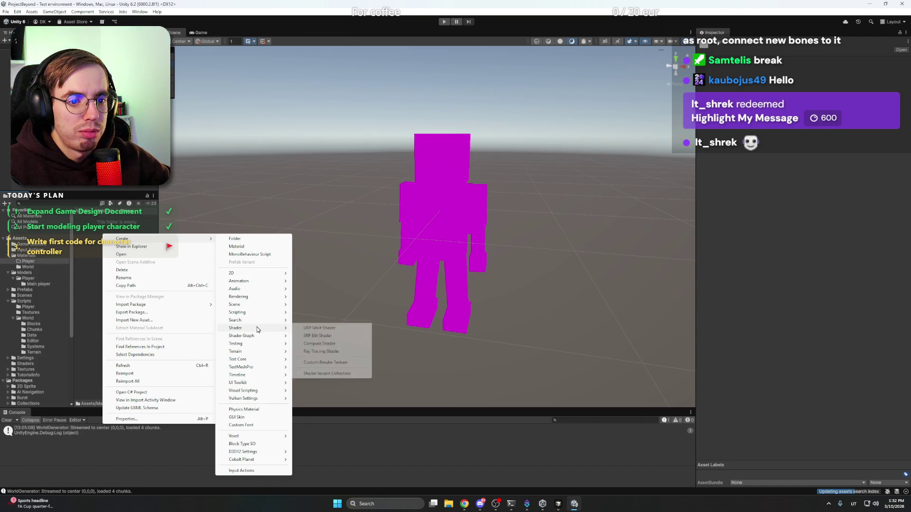
{"action": "left_click", "coordinate": [248, 248]}
{"action": "type", "text": "Player"}
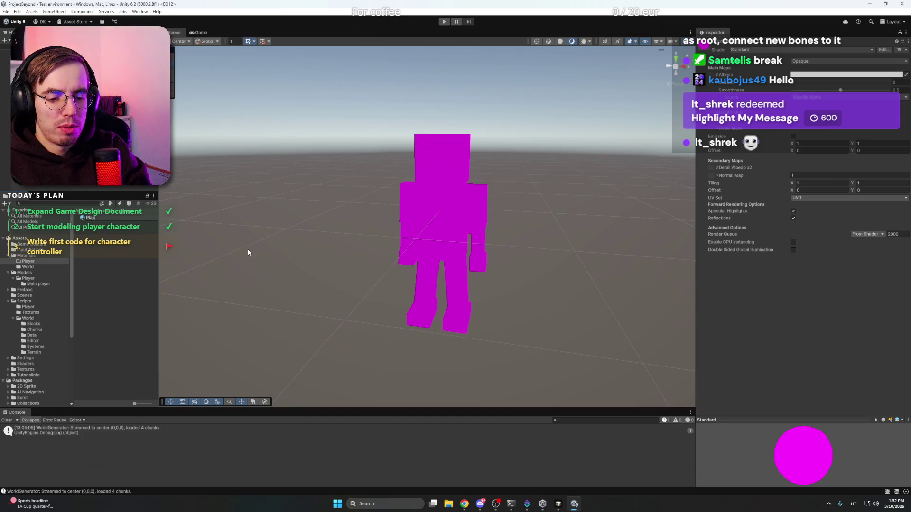
{"action": "type", "text": "Default"}
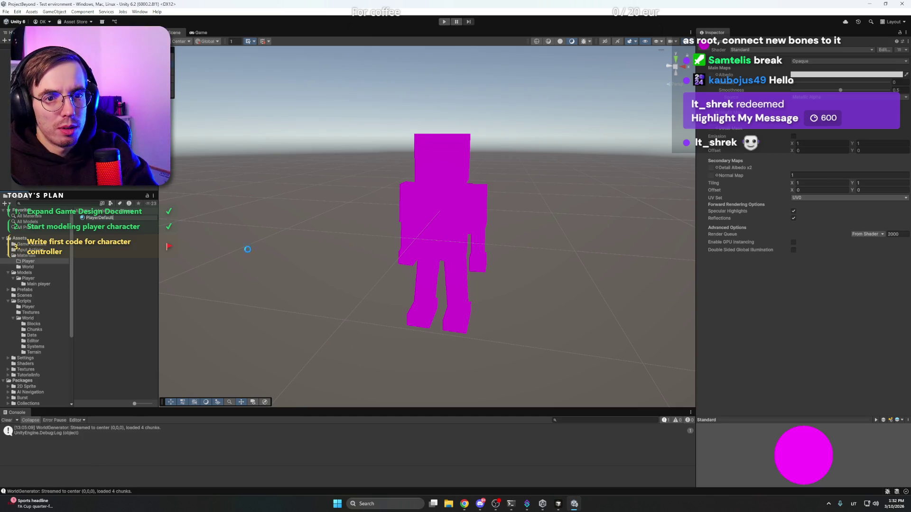
{"action": "key", "text": "Return"}
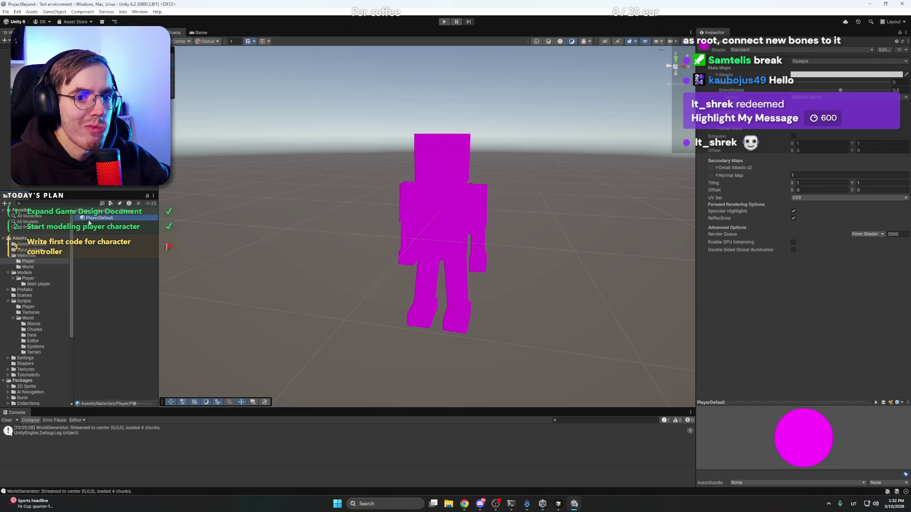
Select the player and its head, torso and leg parts, then orbit to a side view
{"action": "left_click", "coordinate": [38, 87]}
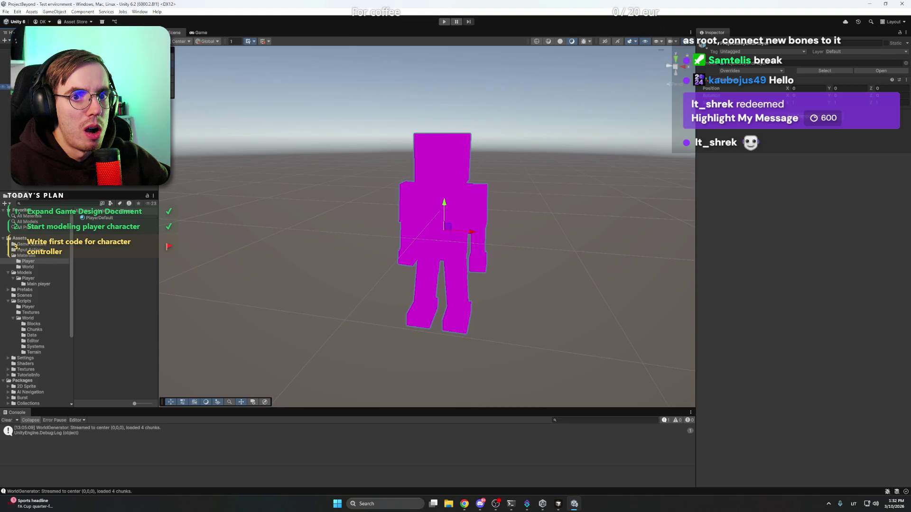
{"action": "left_click", "coordinate": [38, 91]}
{"action": "left_click", "coordinate": [38, 103]}
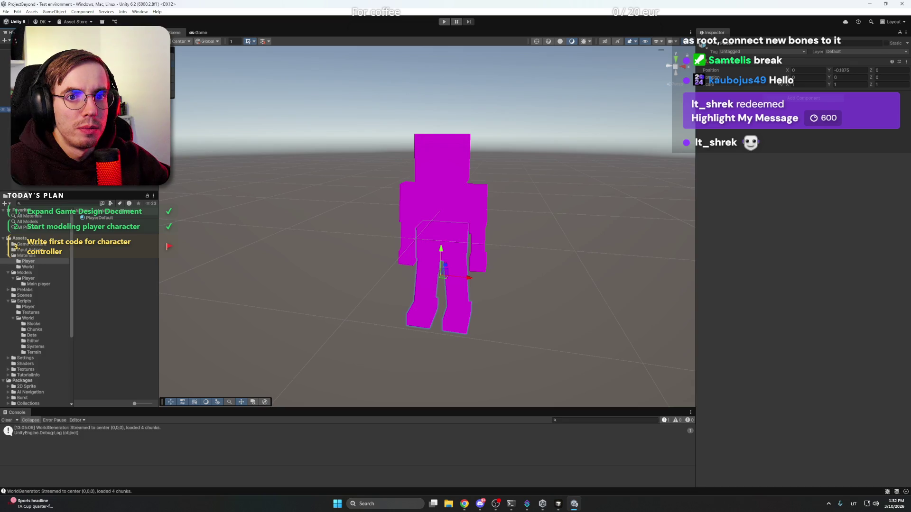
{"action": "left_click", "coordinate": [38, 121]}
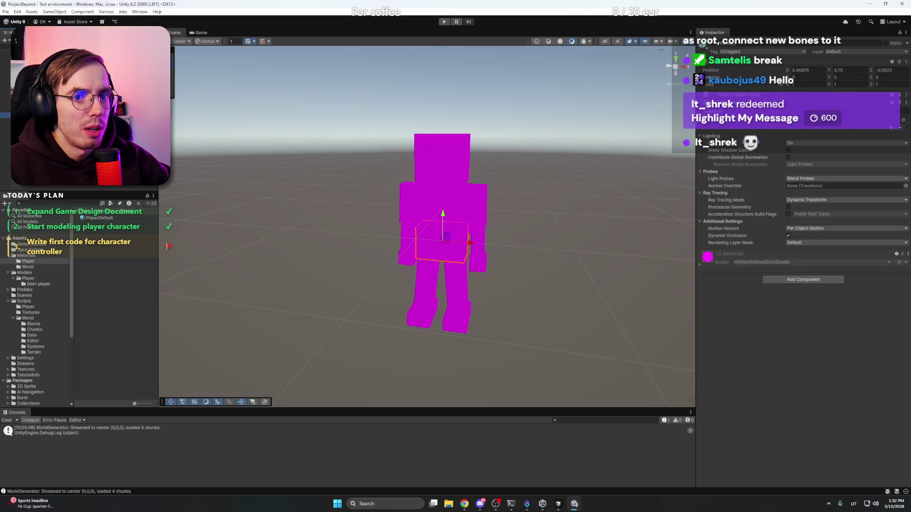
{"action": "left_click", "coordinate": [38, 127]}
{"action": "left_click", "coordinate": [502, 192]}
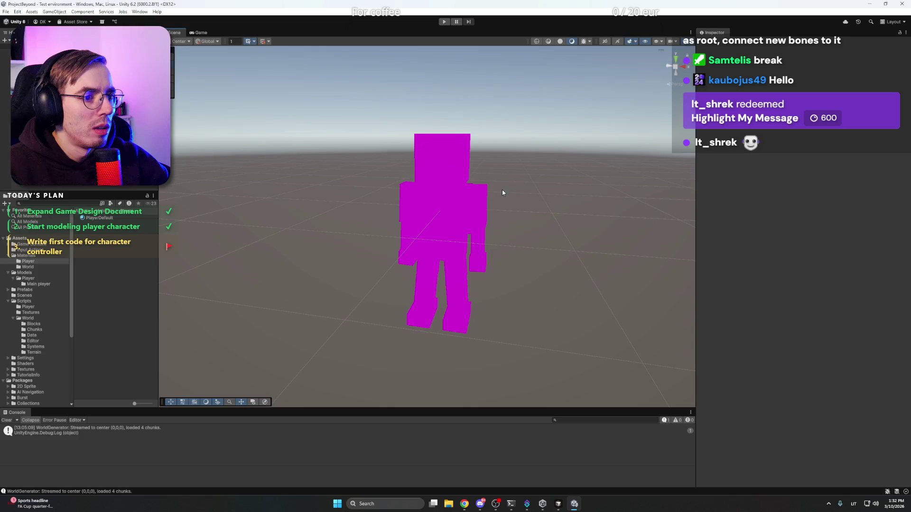
{"action": "mouse_move", "coordinate": [502, 193]}
{"action": "left_mouse_down"}
{"action": "mouse_move", "coordinate": [525, 213]}
{"action": "mouse_move", "coordinate": [342, 180]}
{"action": "mouse_move", "coordinate": [284, 190]}
{"action": "left_mouse_up"}
Click individual arm and torso blocks of the magenta character in the Scene view
{"action": "left_click", "coordinate": [420, 237]}
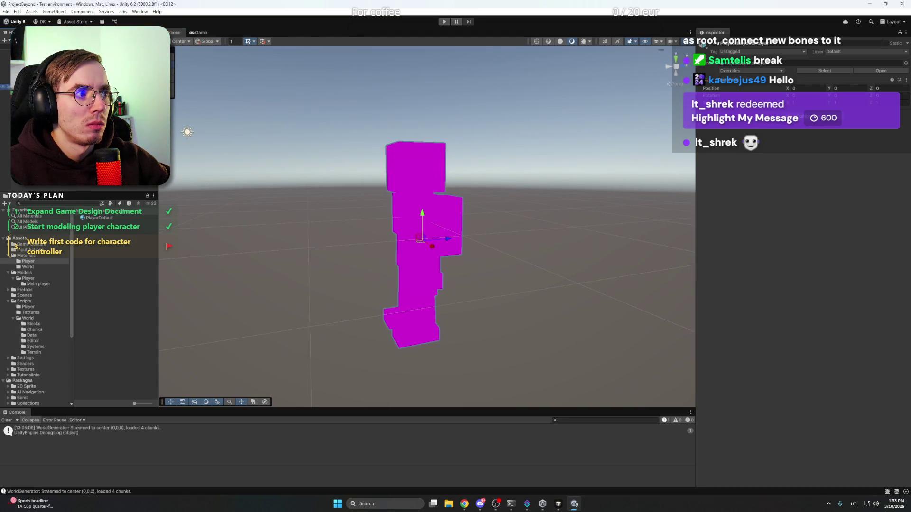
{"action": "left_click", "coordinate": [443, 226]}
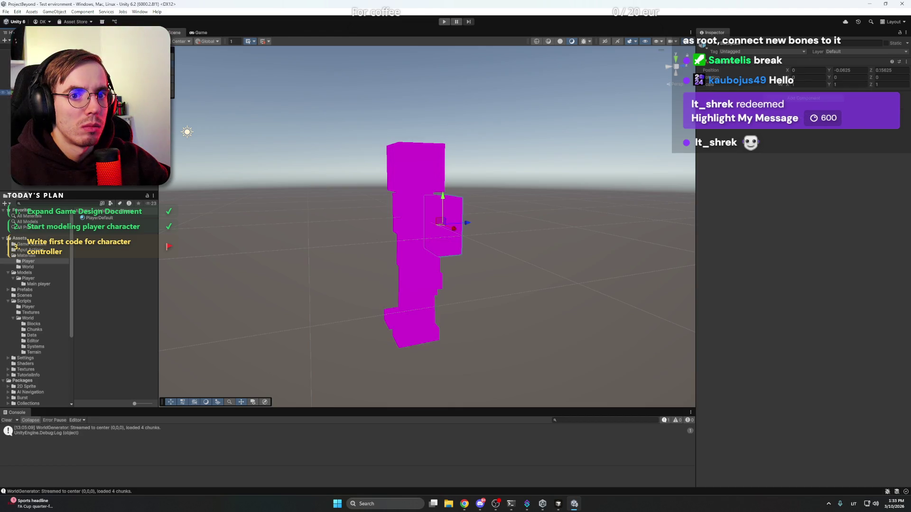
{"action": "left_click", "coordinate": [449, 223]}
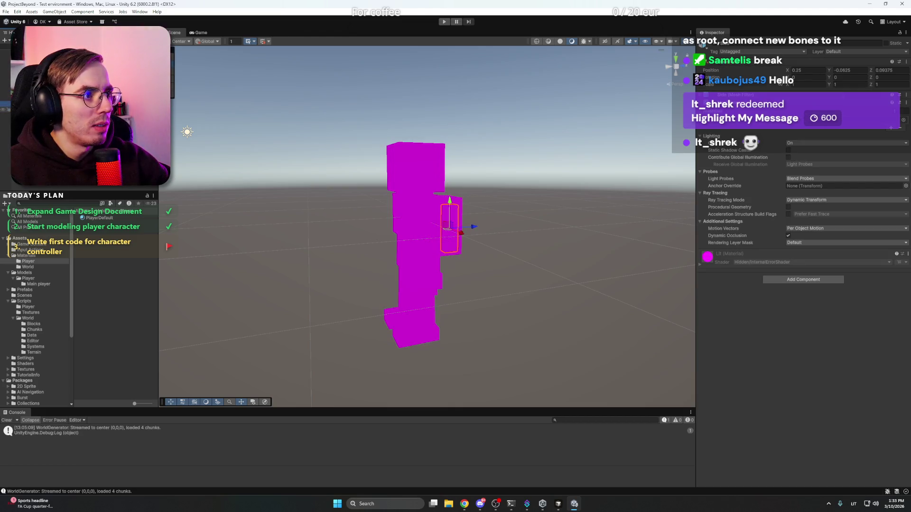
{"action": "left_click", "coordinate": [443, 226]}
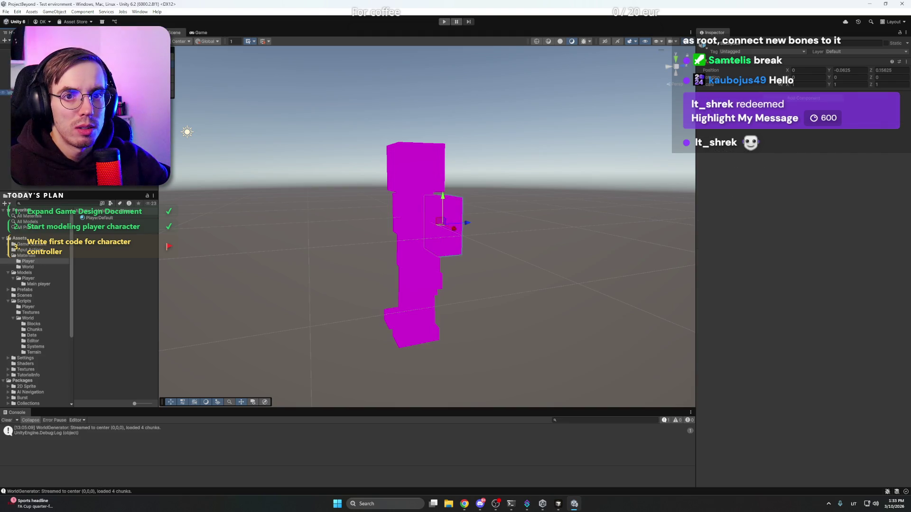
{"action": "left_click", "coordinate": [427, 226]}
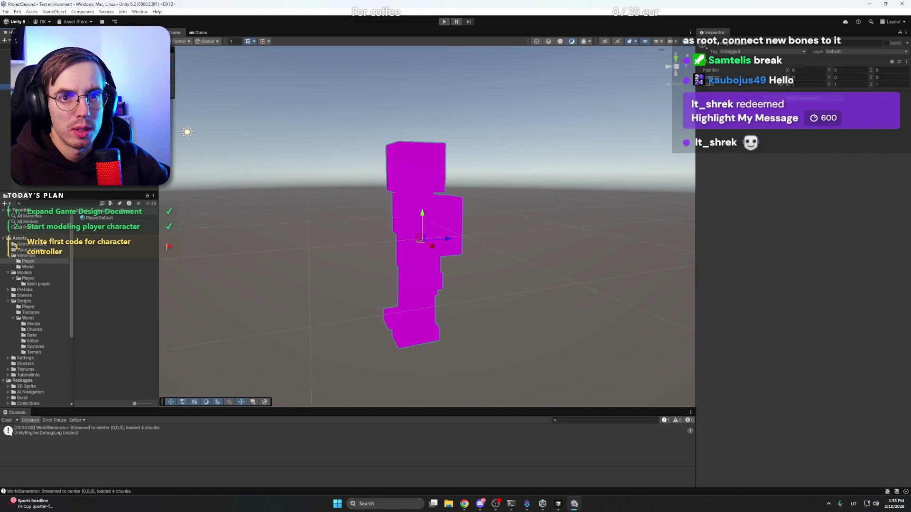
Select the player prefab root and its arm child in the Hierarchy, then deselect
{"action": "left_click", "coordinate": [9, 81]}
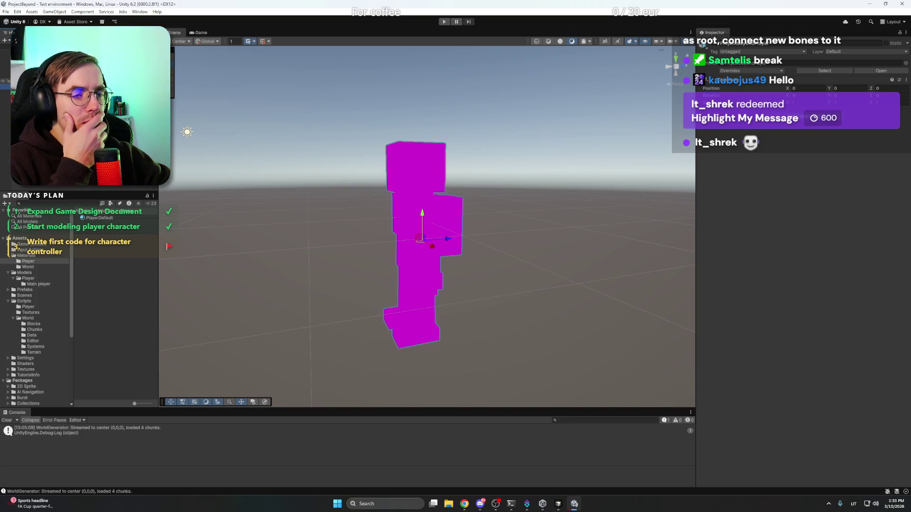
{"action": "left_click", "coordinate": [9, 86]}
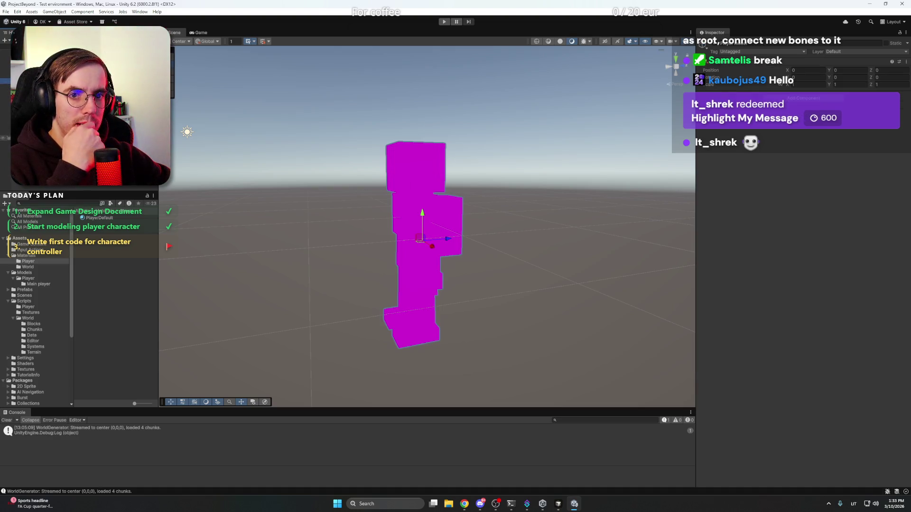
{"action": "left_click", "coordinate": [9, 93]}
{"action": "left_click", "coordinate": [9, 86]}
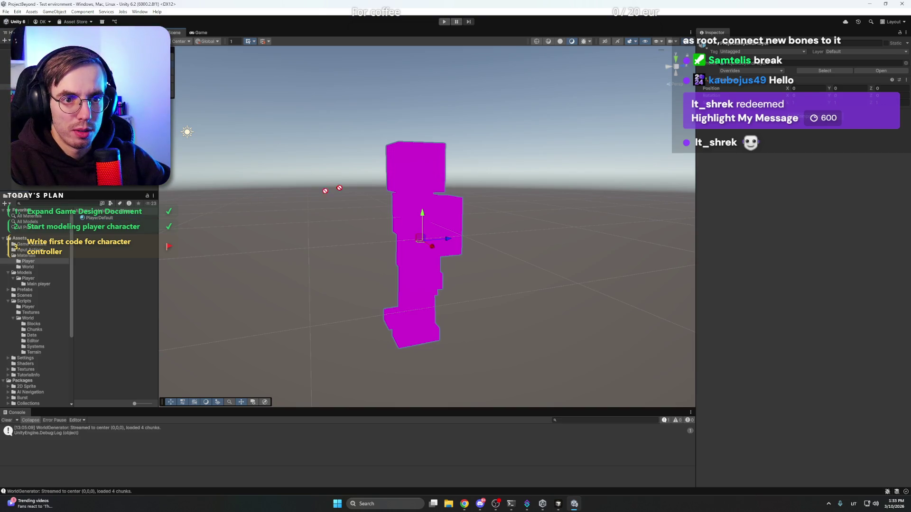
{"action": "left_click", "coordinate": [317, 184]}
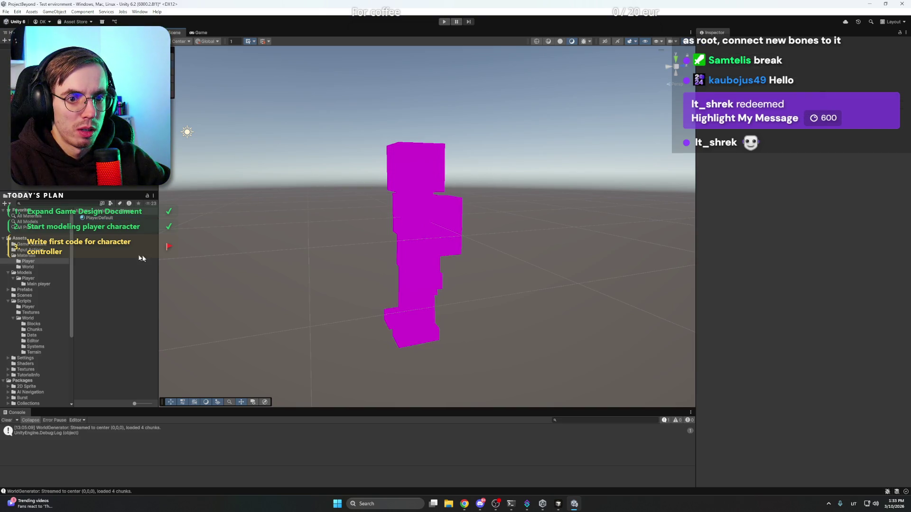
Open PlayerDefault's Shader list to the Universal Render Pipeline category
{"action": "left_click", "coordinate": [97, 217]}
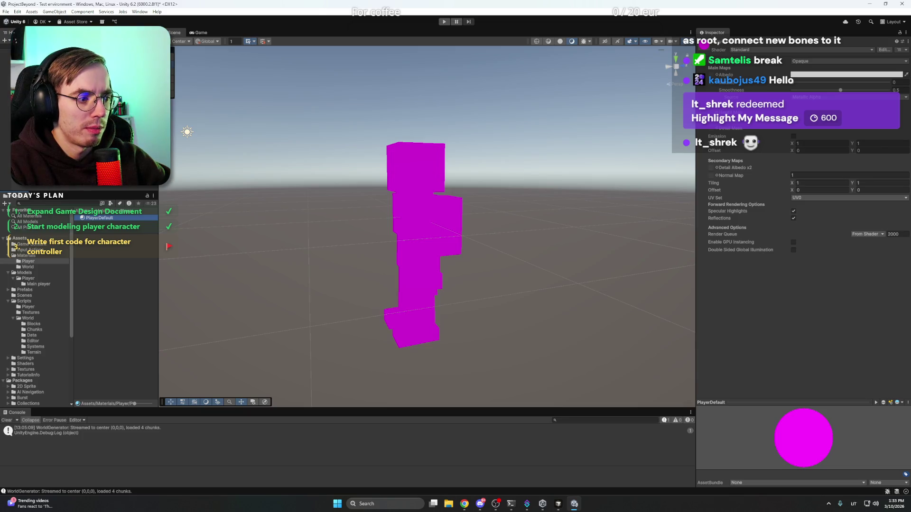
{"action": "left_click", "coordinate": [755, 50]}
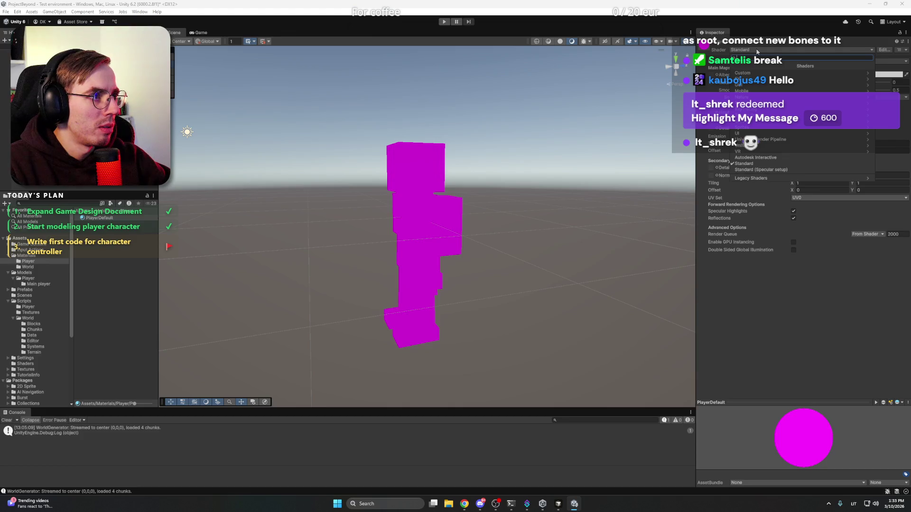
{"action": "left_click", "coordinate": [570, 138]}
{"action": "left_click", "coordinate": [569, 140]}
{"action": "left_click", "coordinate": [98, 218]}
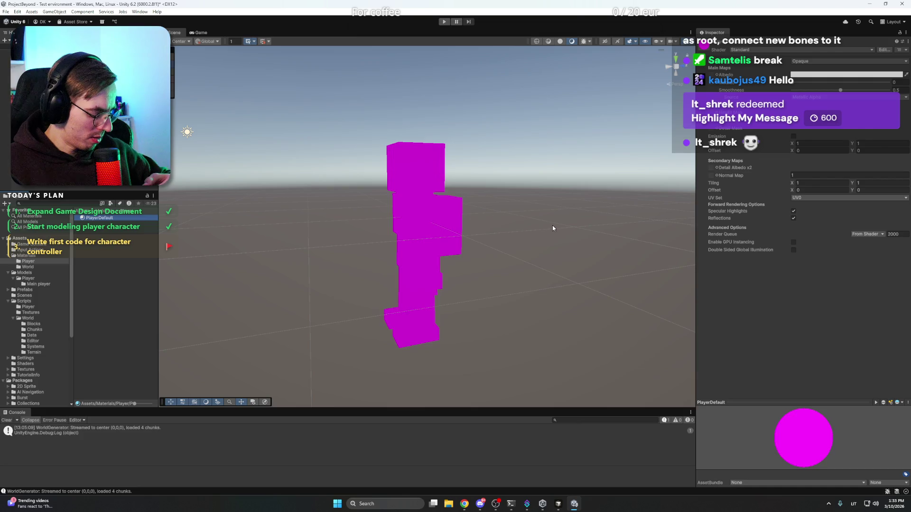
{"action": "left_click", "coordinate": [768, 50]}
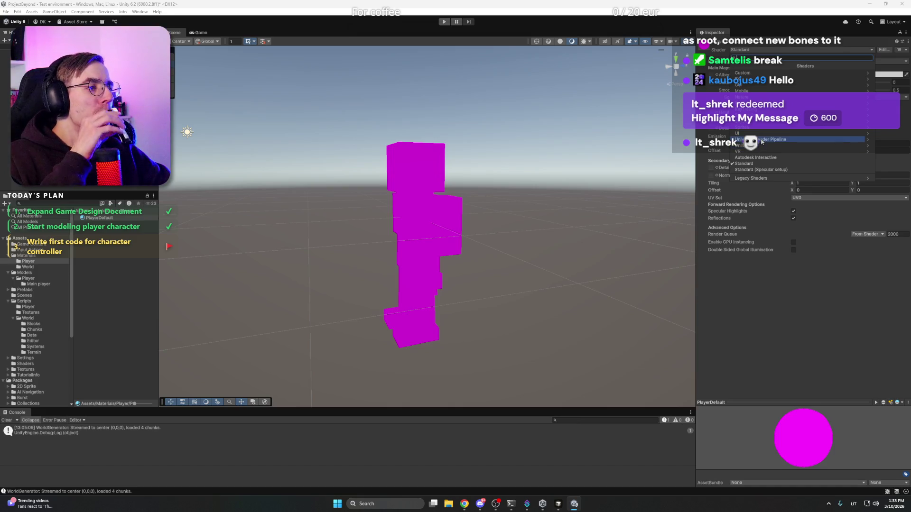
{"action": "left_click", "coordinate": [759, 139]}
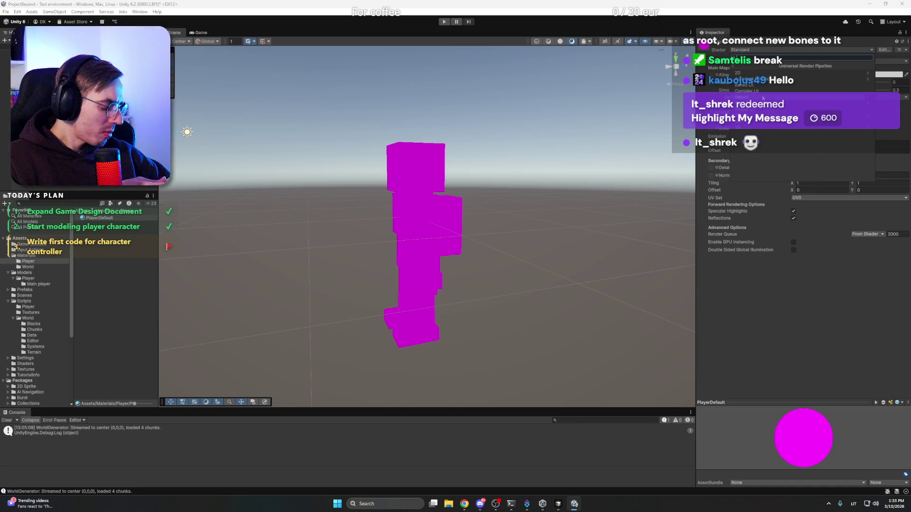
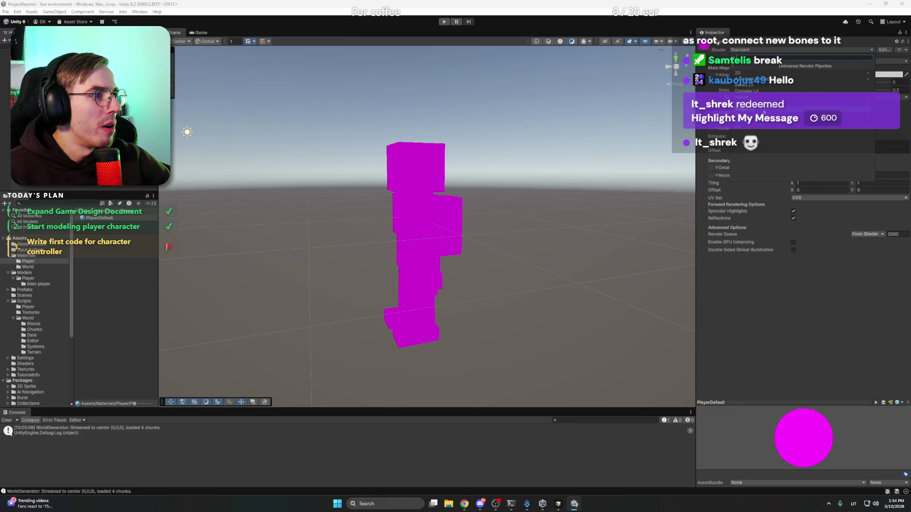
Switch PlayerDefault to the Universal Render Pipeline/Simple Lit shader and apply it to the torso
{"action": "left_click", "coordinate": [764, 110]}
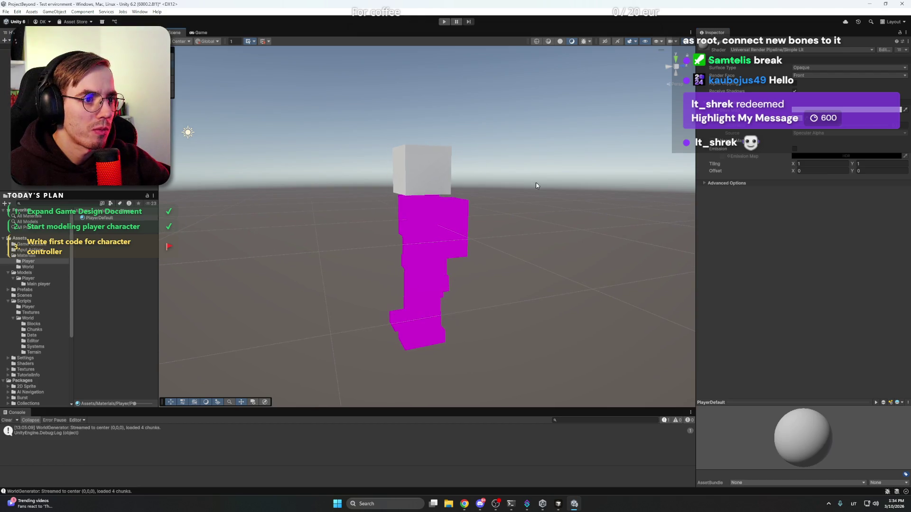
{"action": "left_click", "coordinate": [476, 176]}
{"action": "mouse_move", "coordinate": [477, 177]}
{"action": "left_mouse_down"}
{"action": "mouse_move", "coordinate": [505, 187]}
{"action": "mouse_move", "coordinate": [492, 179]}
{"action": "left_mouse_up"}
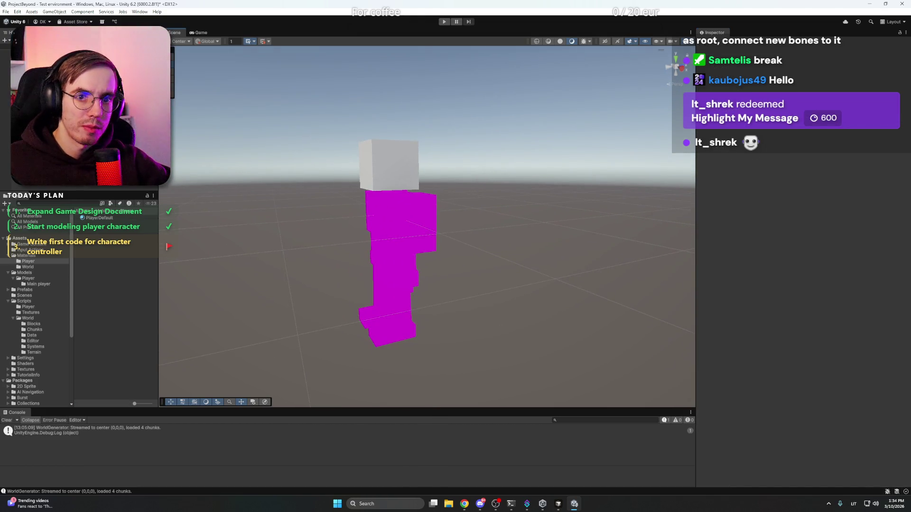
{"action": "left_click", "coordinate": [384, 190]}
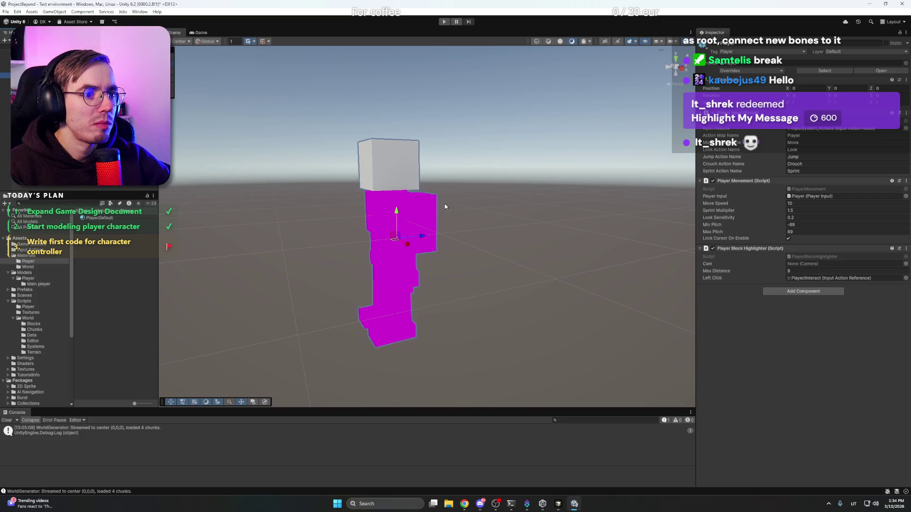
{"action": "mouse_move", "coordinate": [445, 207]}
{"action": "left_mouse_down"}
{"action": "mouse_move", "coordinate": [608, 212]}
{"action": "mouse_move", "coordinate": [560, 199]}
{"action": "mouse_move", "coordinate": [610, 232]}
{"action": "mouse_move", "coordinate": [318, 193]}
{"action": "mouse_move", "coordinate": [543, 206]}
{"action": "left_mouse_up"}
{"action": "left_click", "coordinate": [543, 206]}
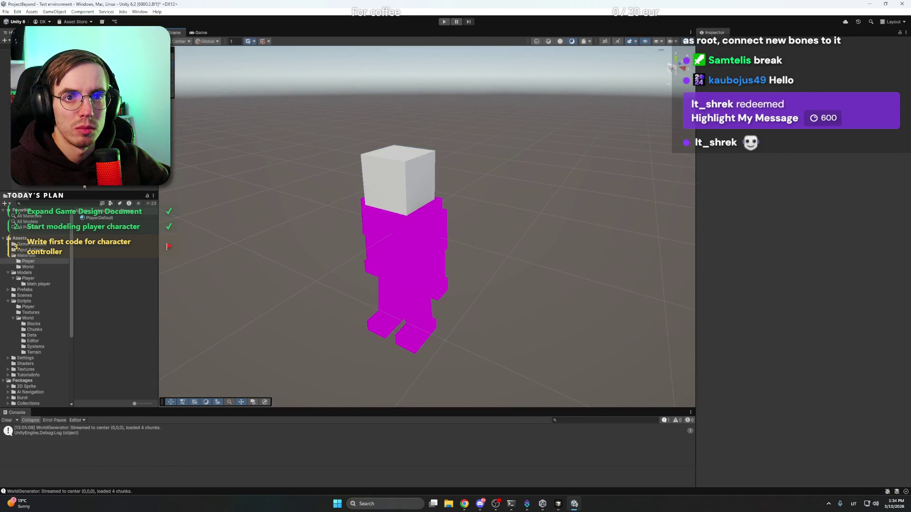
{"action": "mouse_move", "coordinate": [97, 220]}
{"action": "left_mouse_down"}
{"action": "mouse_move", "coordinate": [389, 220]}
{"action": "mouse_move", "coordinate": [367, 258]}
{"action": "mouse_move", "coordinate": [394, 269]}
{"action": "mouse_move", "coordinate": [301, 234]}
{"action": "mouse_move", "coordinate": [421, 240]}
{"action": "mouse_move", "coordinate": [455, 289]}
{"action": "mouse_move", "coordinate": [89, 221]}
{"action": "mouse_move", "coordinate": [352, 217]}
{"action": "mouse_move", "coordinate": [366, 221]}
{"action": "mouse_move", "coordinate": [349, 232]}
{"action": "mouse_move", "coordinate": [366, 246]}
{"action": "left_mouse_up"}
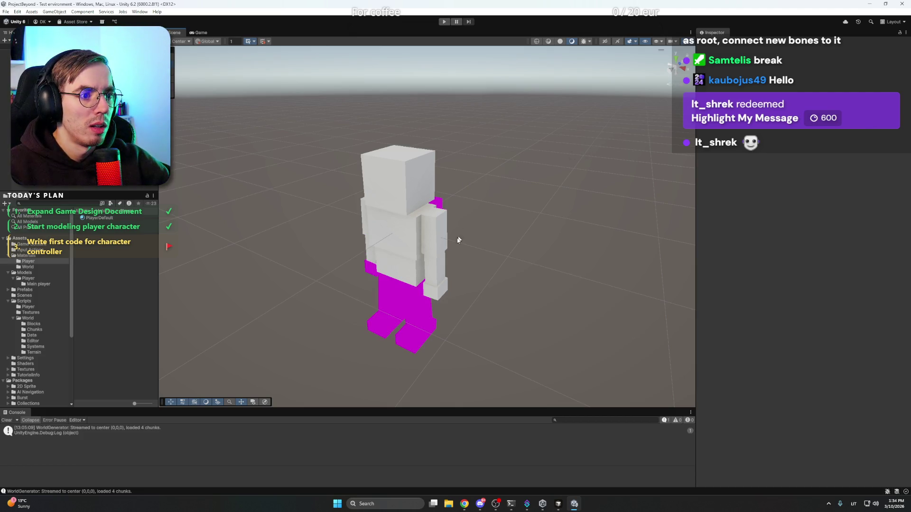
{"action": "mouse_move", "coordinate": [427, 253]}
{"action": "left_mouse_down", "text": "alt"}
{"action": "mouse_move", "coordinate": [452, 235]}
{"action": "mouse_move", "coordinate": [563, 218]}
{"action": "mouse_move", "coordinate": [543, 207]}
{"action": "mouse_move", "coordinate": [444, 325]}
{"action": "mouse_move", "coordinate": [429, 257]}
{"action": "mouse_move", "coordinate": [420, 260]}
{"action": "mouse_move", "coordinate": [498, 261]}
{"action": "mouse_move", "coordinate": [478, 249]}
{"action": "mouse_move", "coordinate": [430, 257]}
{"action": "left_mouse_up", "text": "alt"}
Apply PlayerDefault to the lower arm, upper legs, lower legs and both feet
{"action": "left_click_drag", "start_coordinate": [96, 223], "coordinate": [412, 304]}
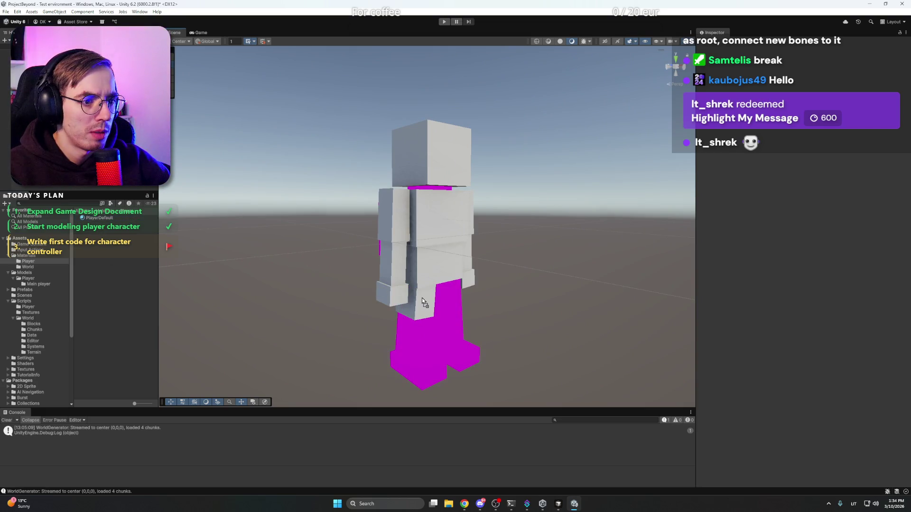
{"action": "left_click_drag", "start_coordinate": [112, 223], "coordinate": [455, 299]}
{"action": "mouse_move", "coordinate": [118, 222]}
{"action": "left_mouse_down"}
{"action": "mouse_move", "coordinate": [446, 325]}
{"action": "mouse_move", "coordinate": [425, 344]}
{"action": "left_mouse_up"}
{"action": "mouse_move", "coordinate": [112, 223]}
{"action": "left_mouse_down"}
{"action": "mouse_move", "coordinate": [216, 239]}
{"action": "mouse_move", "coordinate": [454, 329]}
{"action": "left_mouse_up"}
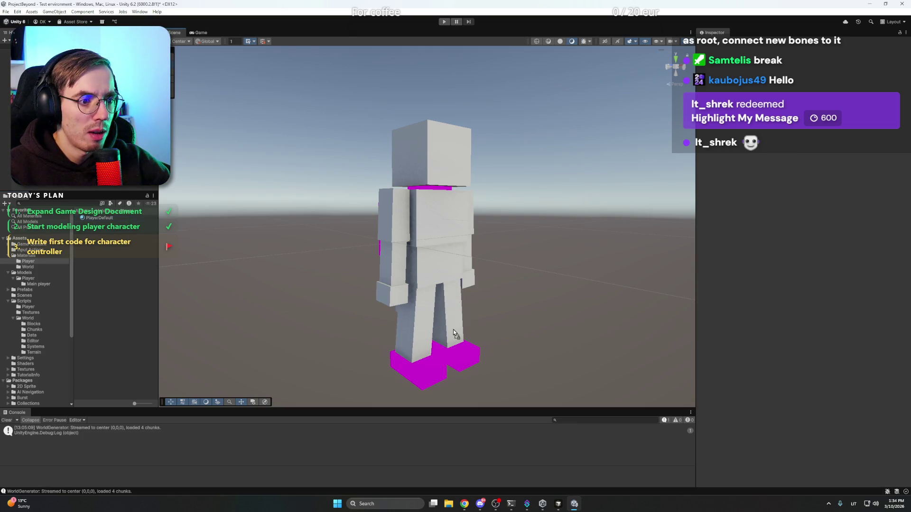
{"action": "mouse_move", "coordinate": [101, 219]}
{"action": "left_mouse_down"}
{"action": "mouse_move", "coordinate": [424, 342]}
{"action": "mouse_move", "coordinate": [418, 363]}
{"action": "mouse_move", "coordinate": [210, 245]}
{"action": "mouse_move", "coordinate": [455, 356]}
{"action": "left_mouse_up"}
{"action": "mouse_move", "coordinate": [308, 257]}
{"action": "left_mouse_down"}
{"action": "mouse_move", "coordinate": [252, 258]}
{"action": "mouse_move", "coordinate": [273, 207]}
{"action": "mouse_move", "coordinate": [257, 204]}
{"action": "left_mouse_up"}
Apply PlayerDefault to the remaining magenta arm block and the last magenta block
{"action": "mouse_move", "coordinate": [100, 217]}
{"action": "left_mouse_down"}
{"action": "mouse_move", "coordinate": [405, 203]}
{"action": "mouse_move", "coordinate": [412, 192]}
{"action": "mouse_move", "coordinate": [242, 221]}
{"action": "mouse_move", "coordinate": [427, 223]}
{"action": "left_mouse_up"}
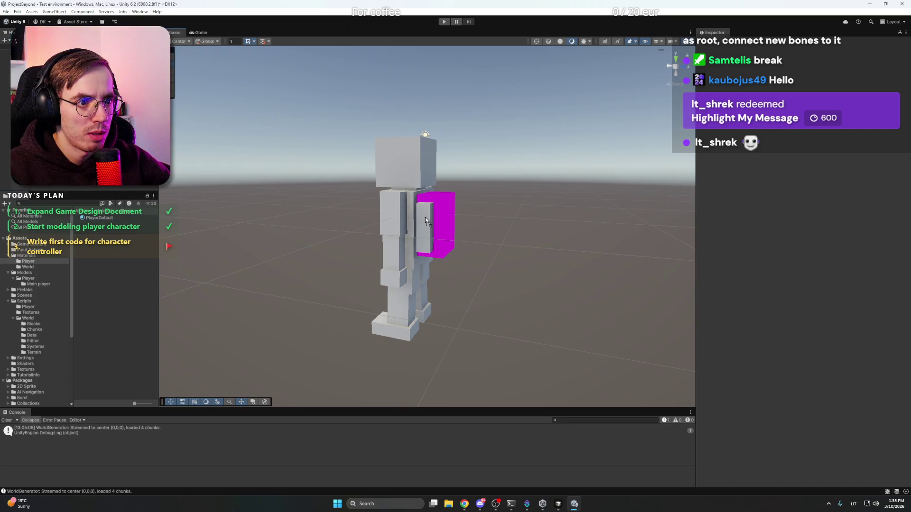
{"action": "left_click_drag", "start_coordinate": [92, 223], "coordinate": [437, 211]}
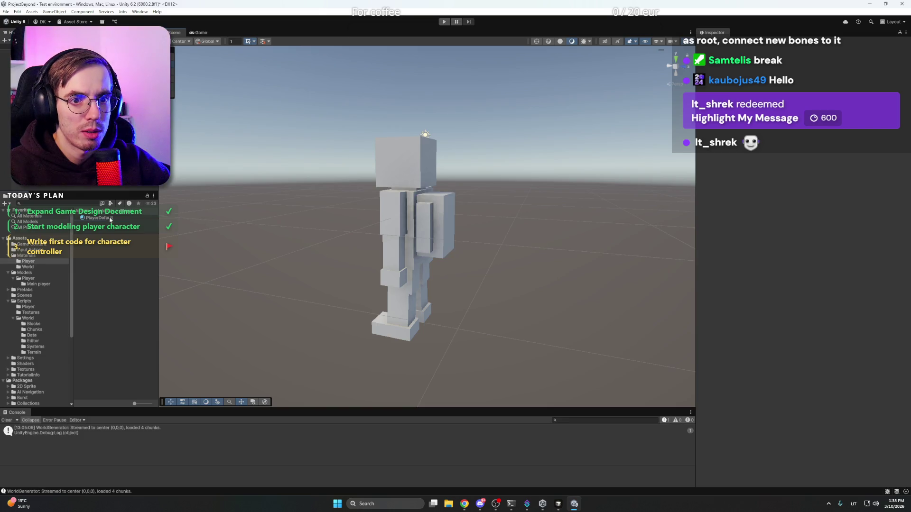
{"action": "mouse_move", "coordinate": [111, 220]}
{"action": "left_mouse_down"}
{"action": "mouse_move", "coordinate": [442, 190]}
{"action": "mouse_move", "coordinate": [455, 212]}
{"action": "mouse_move", "coordinate": [485, 210]}
{"action": "left_mouse_up"}
{"action": "key", "text": "f"}
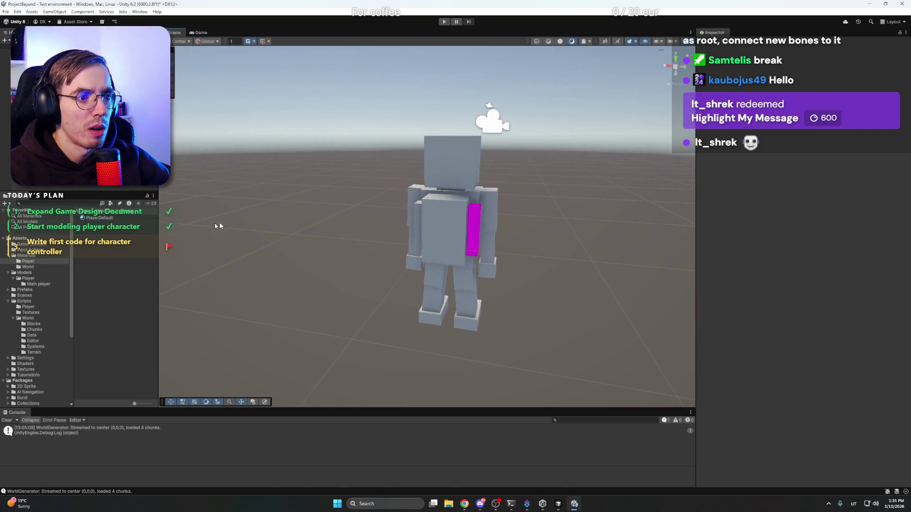
{"action": "left_click_drag", "start_coordinate": [108, 222], "coordinate": [475, 224]}
{"action": "left_click_drag", "start_coordinate": [356, 162], "coordinate": [572, 169]}
Create an unwanted new folder in the Project panel, then delete it
{"action": "right_click", "coordinate": [110, 241]}
{"action": "mouse_move", "coordinate": [142, 245]}
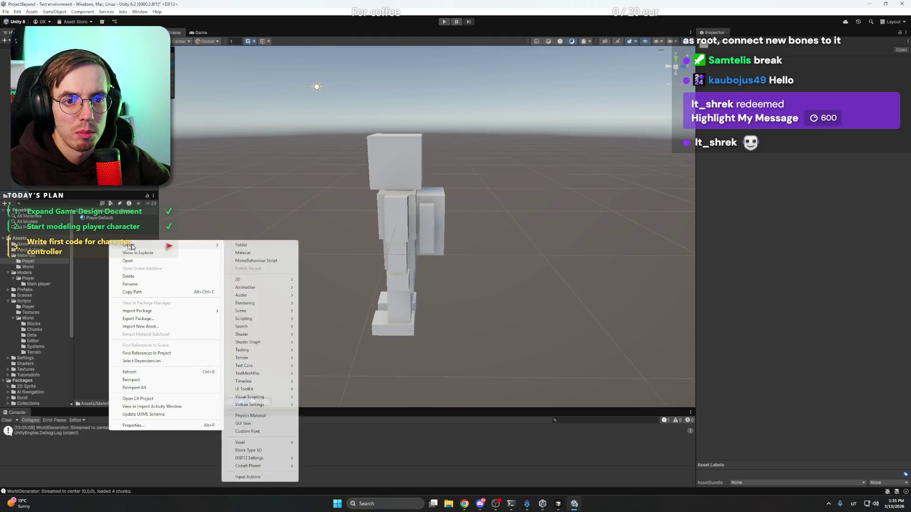
{"action": "left_click", "coordinate": [267, 246]}
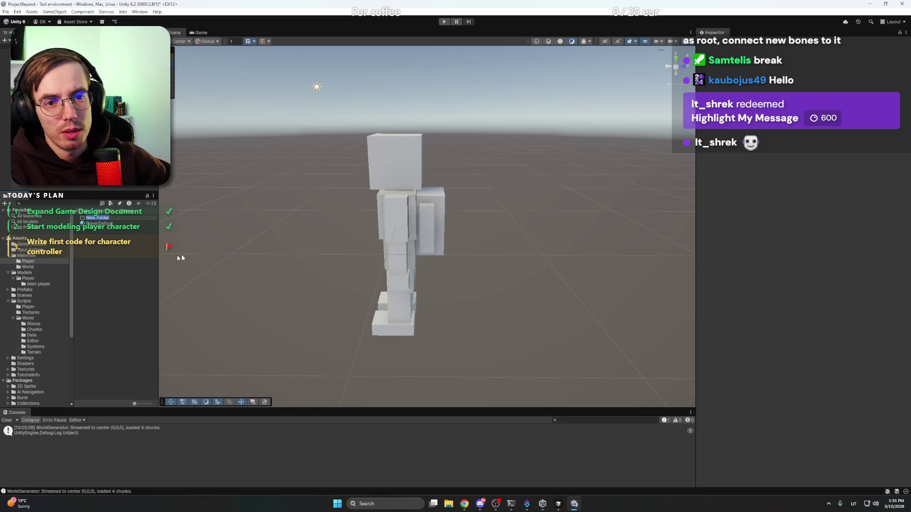
{"action": "key", "text": "Return"}
{"action": "key", "text": "Delete"}
{"action": "left_click", "coordinate": [465, 267]}
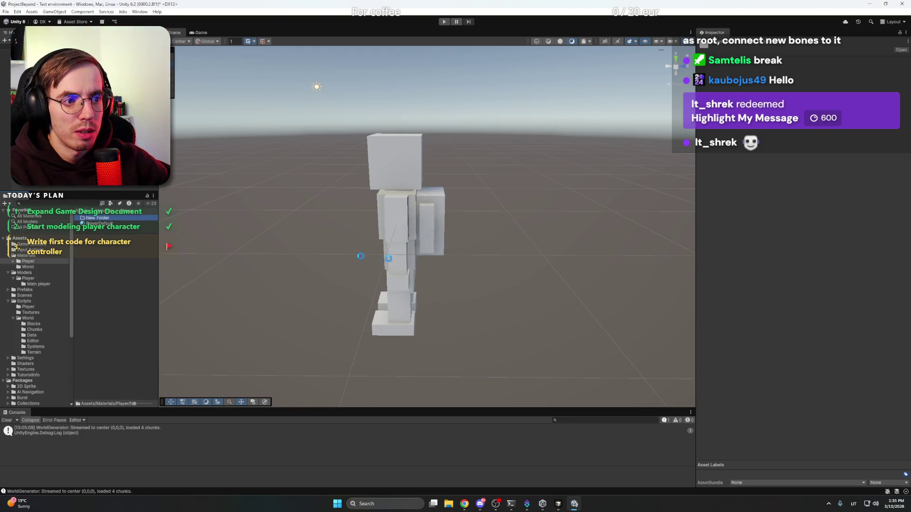
Create a new material named 'Backpack' in the Player materials folder
{"action": "right_click", "coordinate": [111, 236]}
{"action": "mouse_move", "coordinate": [136, 243]}
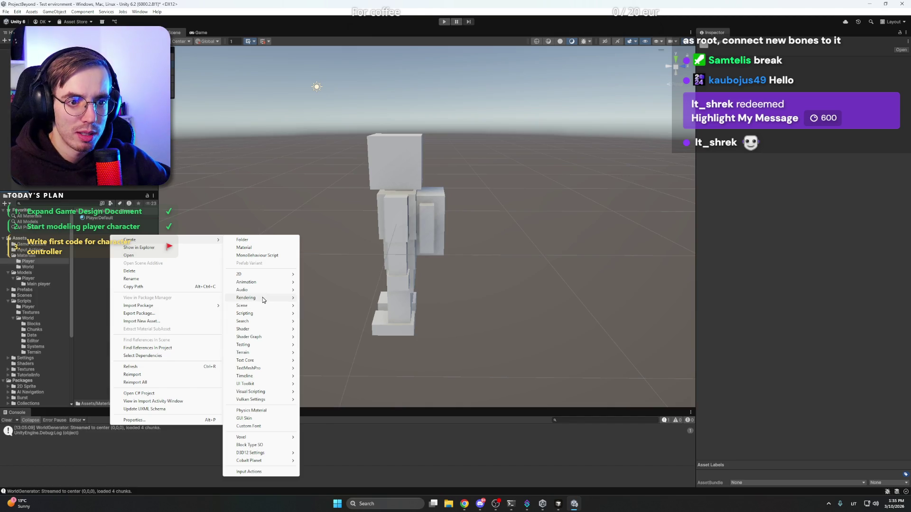
{"action": "mouse_move", "coordinate": [263, 300]}
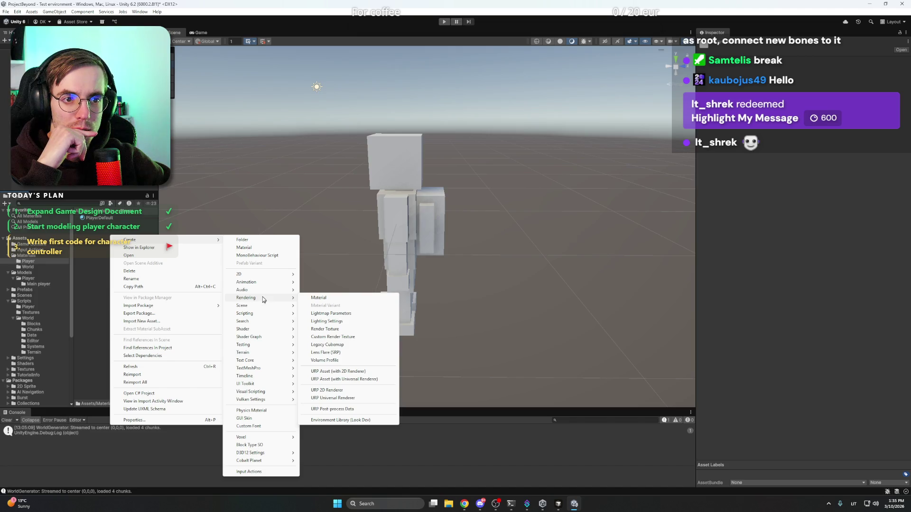
{"action": "left_click", "coordinate": [251, 248]}
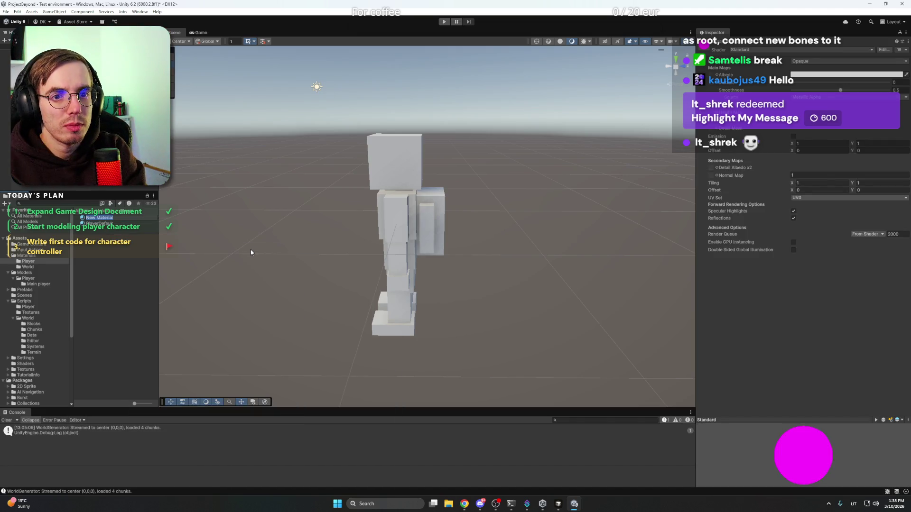
{"action": "type", "text": "Backpack"}
{"action": "key", "text": "Return"}
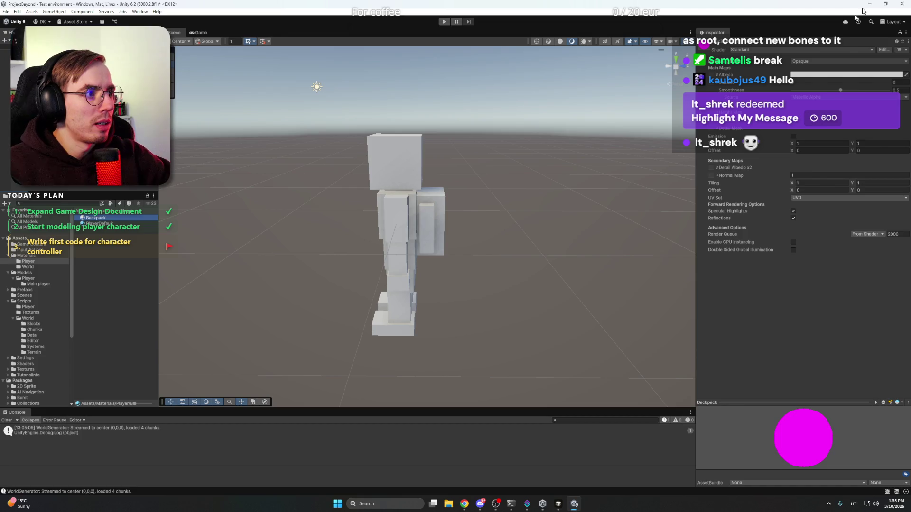
Give Backpack the URP Simple Lit shader and a blue base colour
{"action": "left_click", "coordinate": [851, 51]}
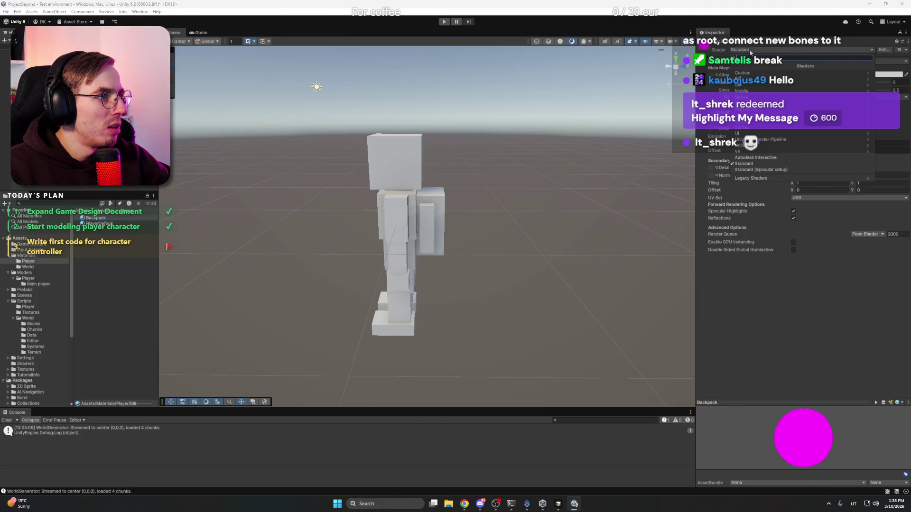
{"action": "left_click", "coordinate": [764, 141]}
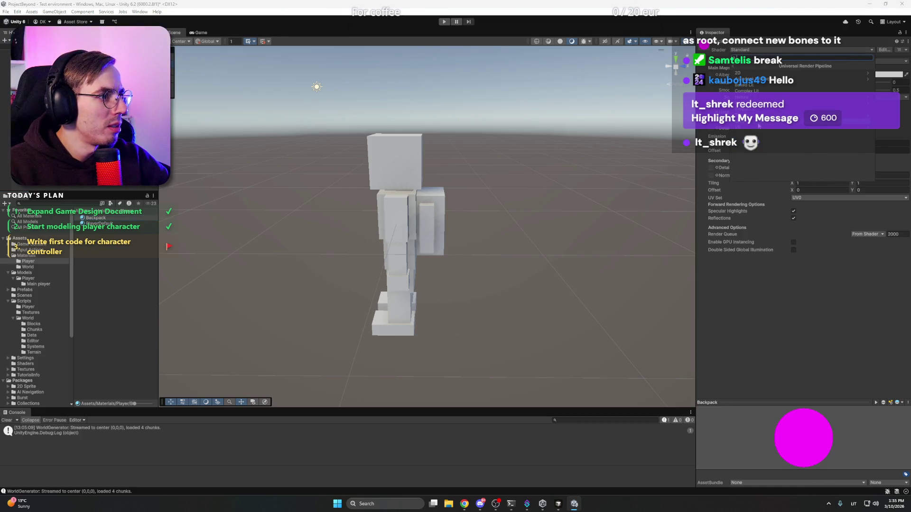
{"action": "left_click", "coordinate": [762, 112]}
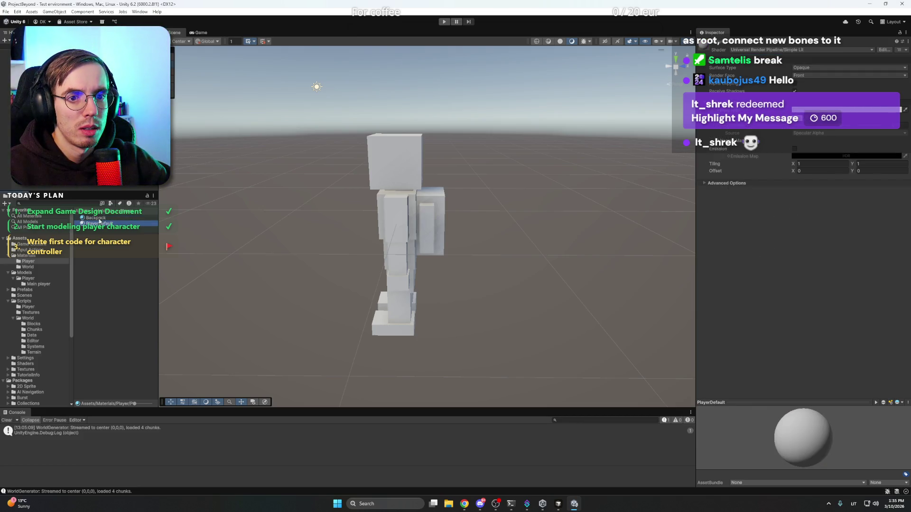
{"action": "left_click", "coordinate": [835, 110]}
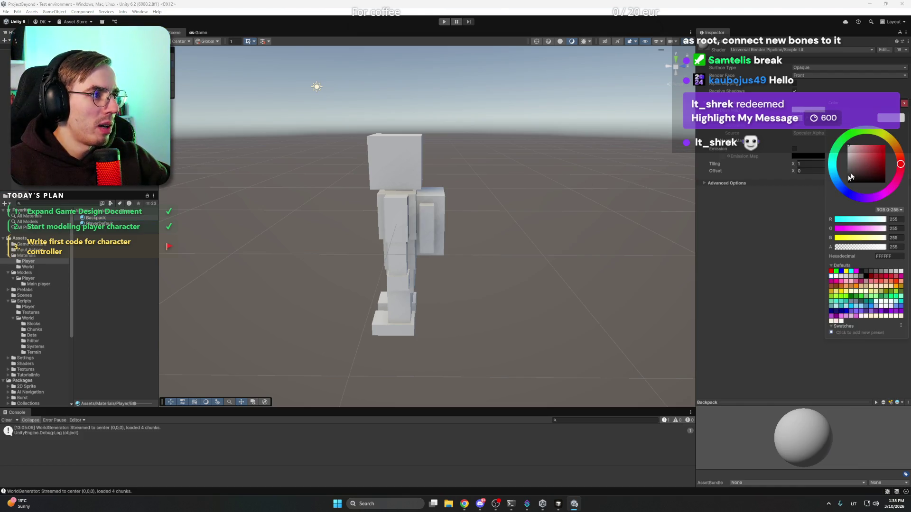
{"action": "left_click_drag", "start_coordinate": [869, 154], "coordinate": [877, 151]}
{"action": "mouse_move", "coordinate": [835, 185]}
{"action": "left_mouse_down"}
{"action": "mouse_move", "coordinate": [832, 168]}
{"action": "mouse_move", "coordinate": [842, 189]}
{"action": "mouse_move", "coordinate": [835, 178]}
{"action": "mouse_move", "coordinate": [869, 197]}
{"action": "mouse_move", "coordinate": [834, 176]}
{"action": "mouse_move", "coordinate": [838, 185]}
{"action": "left_mouse_up"}
{"action": "left_click", "coordinate": [511, 207]}
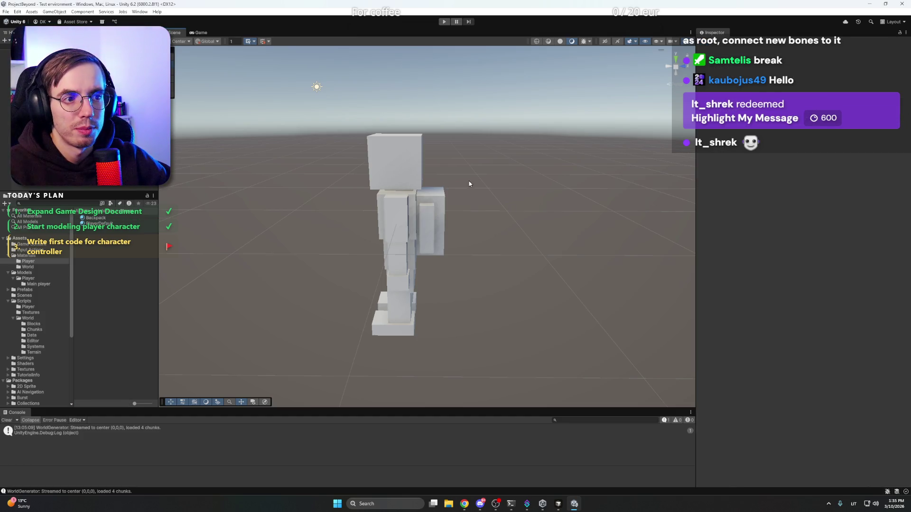
Orbit to face the box backpack and drop the blue Backpack material onto it
{"action": "mouse_move", "coordinate": [422, 211]}
{"action": "left_mouse_down"}
{"action": "mouse_move", "coordinate": [351, 205]}
{"action": "mouse_move", "coordinate": [81, 238]}
{"action": "mouse_move", "coordinate": [432, 217]}
{"action": "left_mouse_up"}
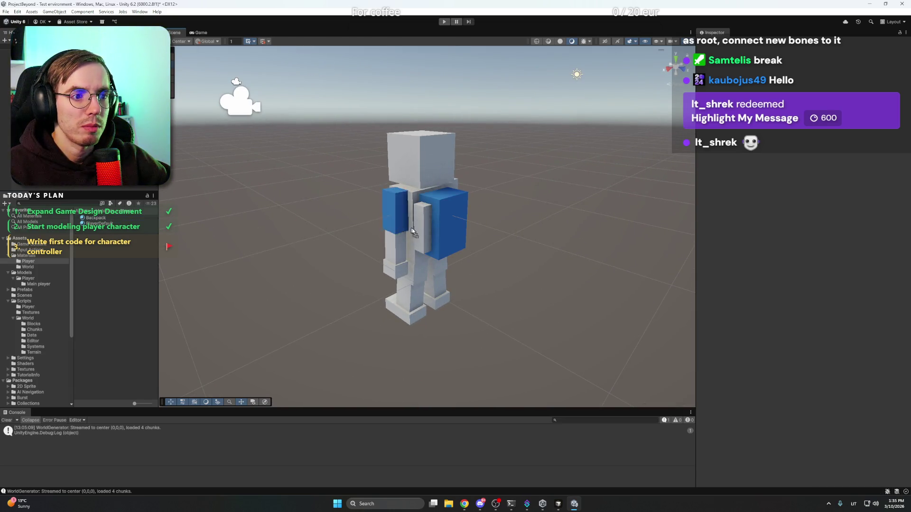
{"action": "left_click_drag", "start_coordinate": [332, 214], "coordinate": [240, 211]}
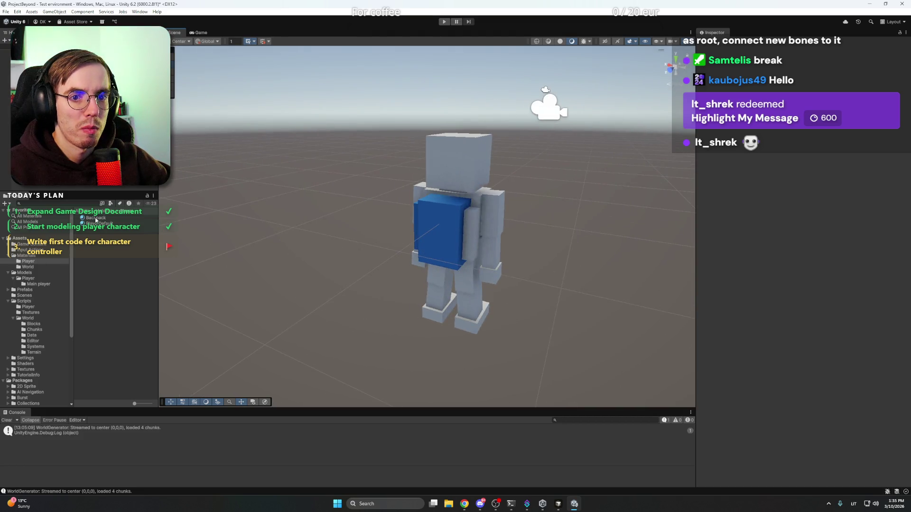
{"action": "left_click_drag", "start_coordinate": [421, 224], "coordinate": [472, 235]}
{"action": "left_click_drag", "start_coordinate": [386, 186], "coordinate": [488, 171]}
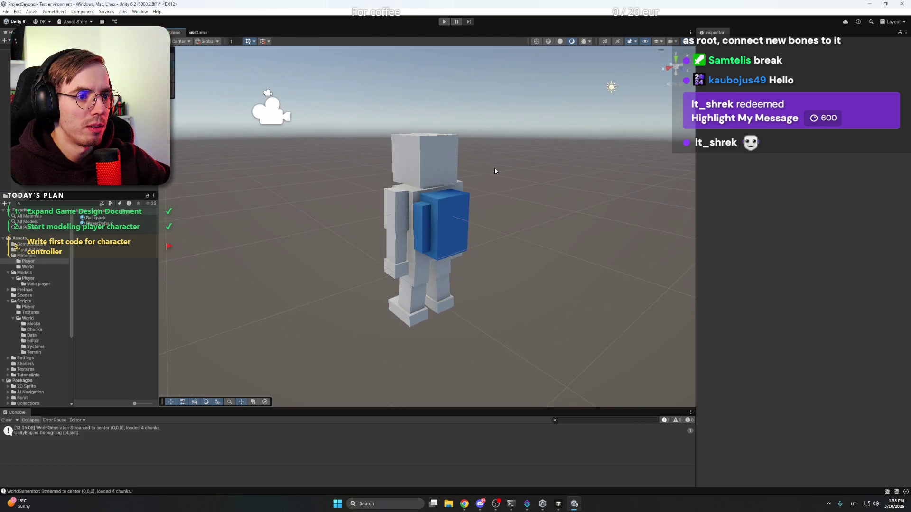
{"action": "left_click", "coordinate": [441, 223]}
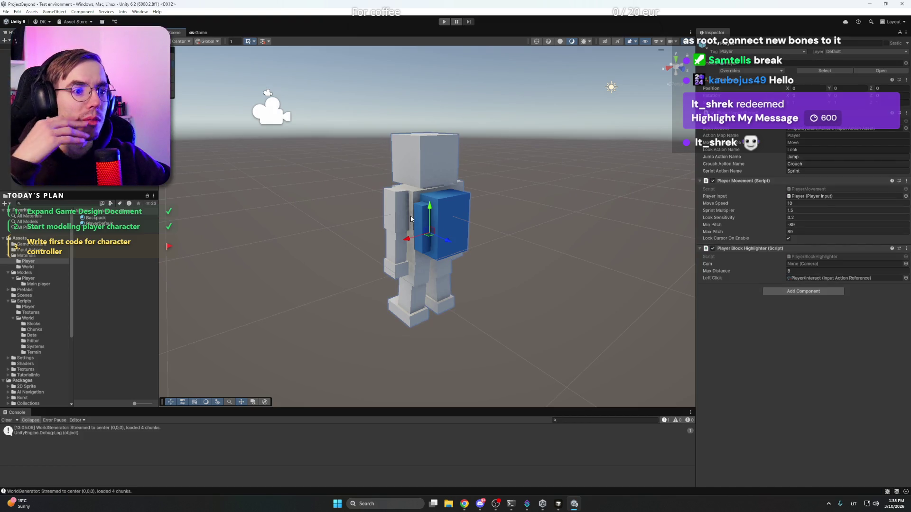
{"action": "left_click", "coordinate": [536, 191]}
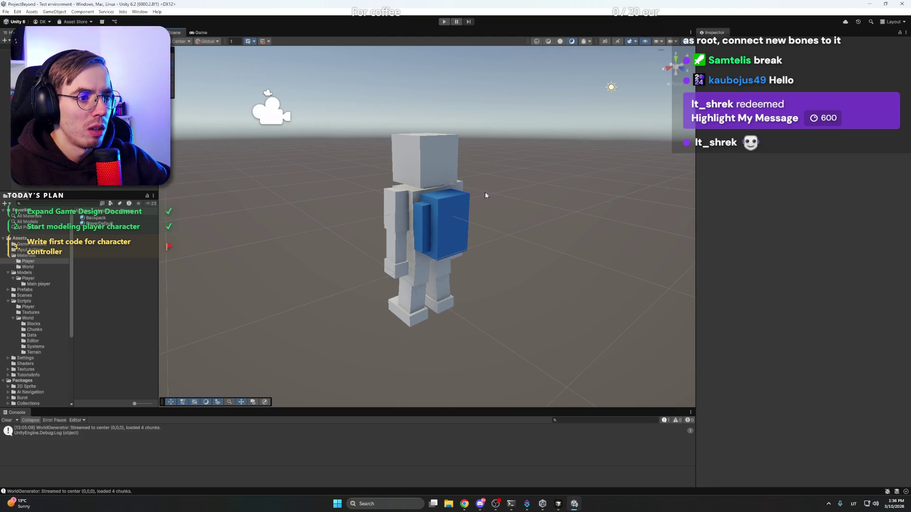
{"action": "mouse_move", "coordinate": [489, 189]}
{"action": "left_mouse_down"}
{"action": "mouse_move", "coordinate": [484, 266]}
{"action": "mouse_move", "coordinate": [480, 258]}
{"action": "mouse_move", "coordinate": [630, 220]}
{"action": "mouse_move", "coordinate": [414, 225]}
{"action": "left_mouse_up"}
{"action": "left_click", "coordinate": [418, 259]}
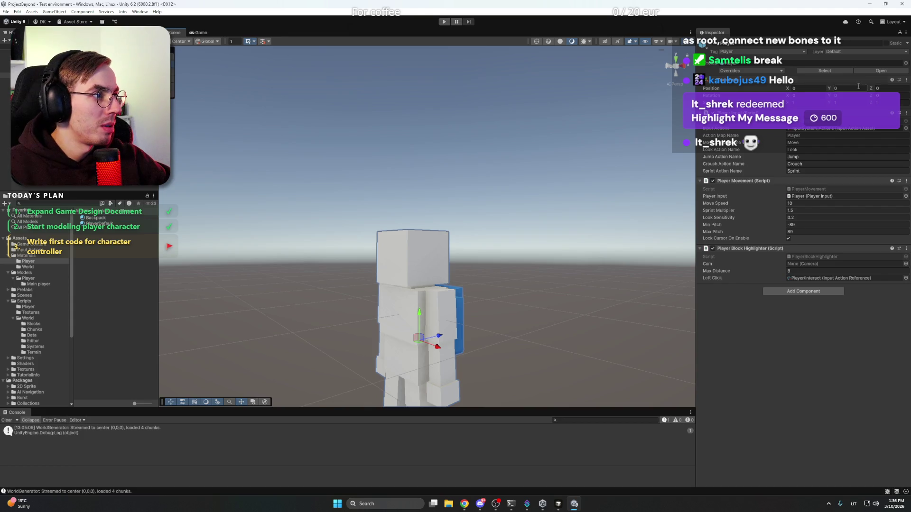
Orbit to the character's side and switch to the orthographic Right view
{"action": "mouse_move", "coordinate": [494, 266]}
{"action": "left_mouse_down"}
{"action": "mouse_move", "coordinate": [481, 295]}
{"action": "mouse_move", "coordinate": [480, 280]}
{"action": "mouse_move", "coordinate": [525, 270]}
{"action": "mouse_move", "coordinate": [498, 287]}
{"action": "left_mouse_up"}
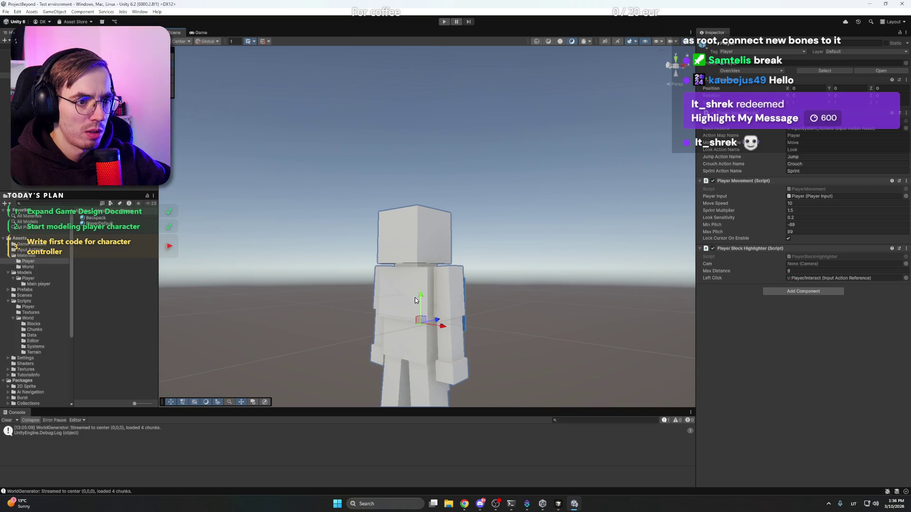
{"action": "left_click_drag", "start_coordinate": [419, 300], "coordinate": [446, 151]}
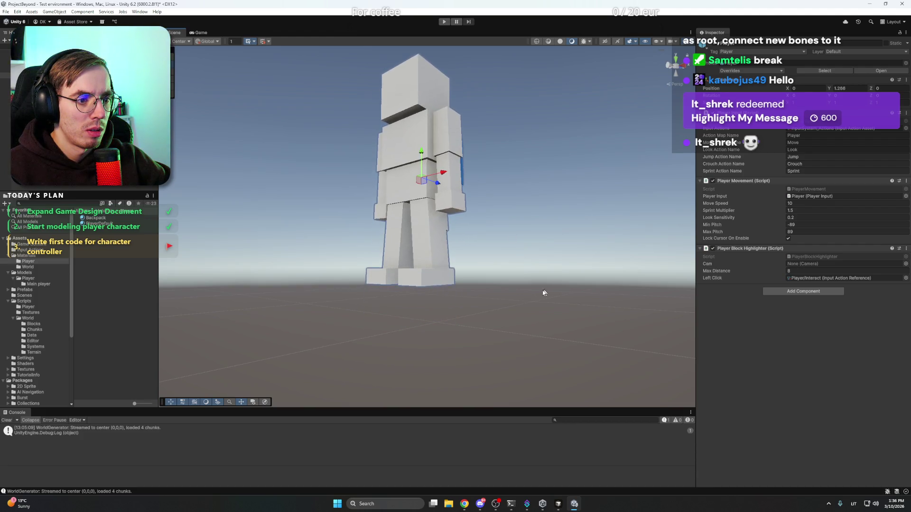
{"action": "mouse_move", "coordinate": [544, 292]}
{"action": "left_mouse_down", "text": "alt"}
{"action": "mouse_move", "coordinate": [519, 311]}
{"action": "mouse_move", "coordinate": [498, 239]}
{"action": "mouse_move", "coordinate": [405, 255]}
{"action": "mouse_move", "coordinate": [380, 242]}
{"action": "mouse_move", "coordinate": [336, 250]}
{"action": "left_mouse_up", "text": "alt"}
{"action": "left_click", "coordinate": [670, 66]}
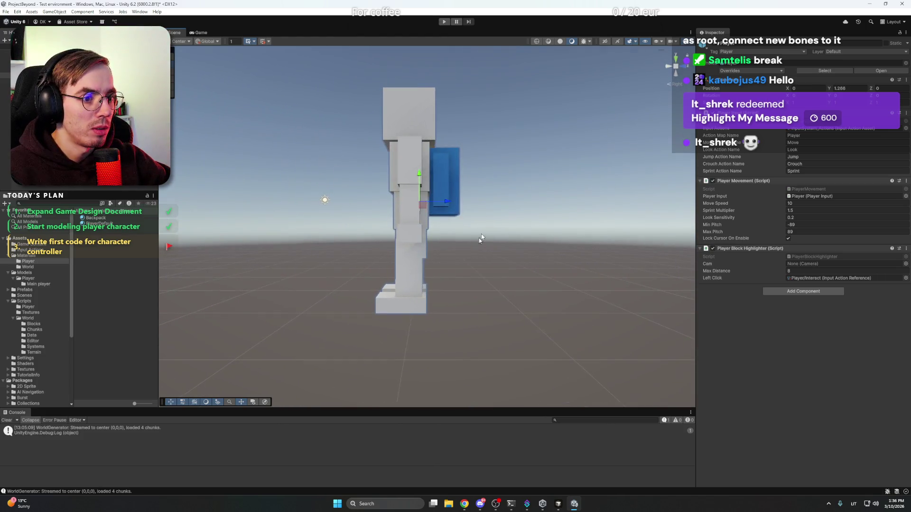
{"action": "left_click", "coordinate": [676, 68]}
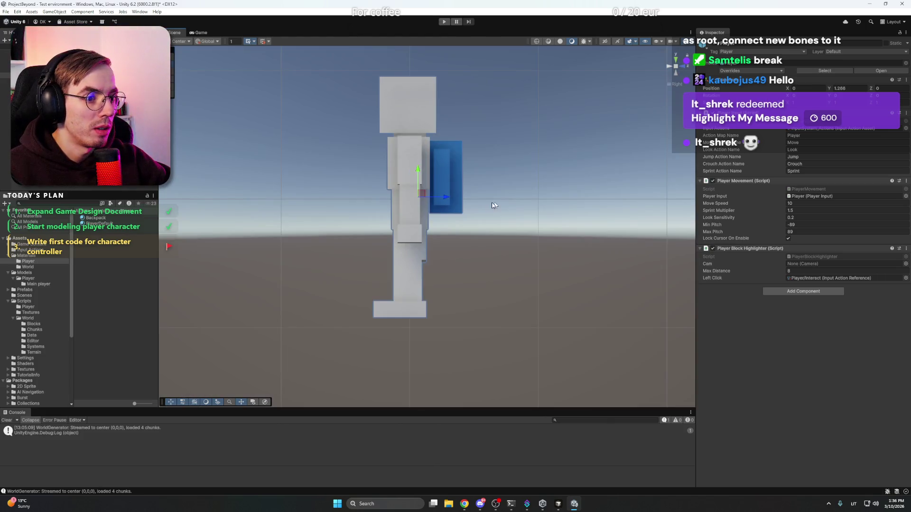
Drag the character down toward the ground and set its Position Y to 0.25
{"action": "left_click_drag", "start_coordinate": [415, 169], "coordinate": [417, 178]}
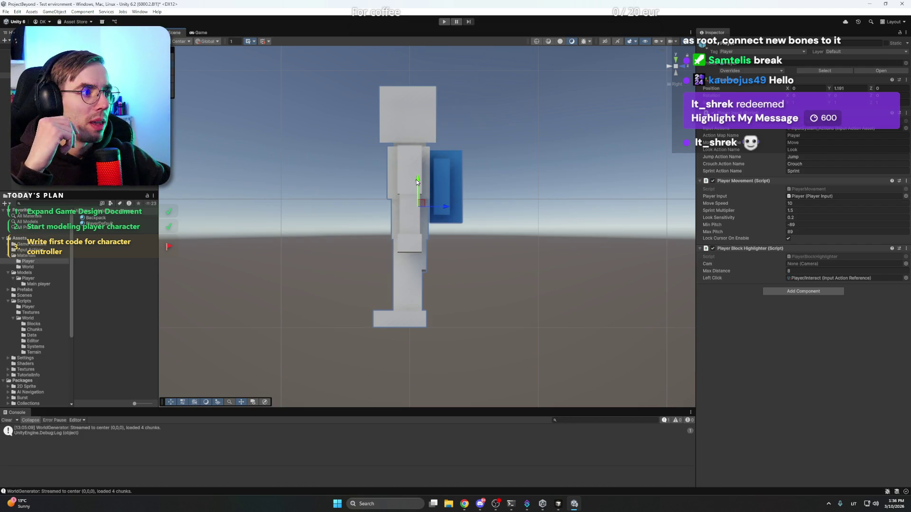
{"action": "left_click_drag", "start_coordinate": [417, 181], "coordinate": [415, 299]}
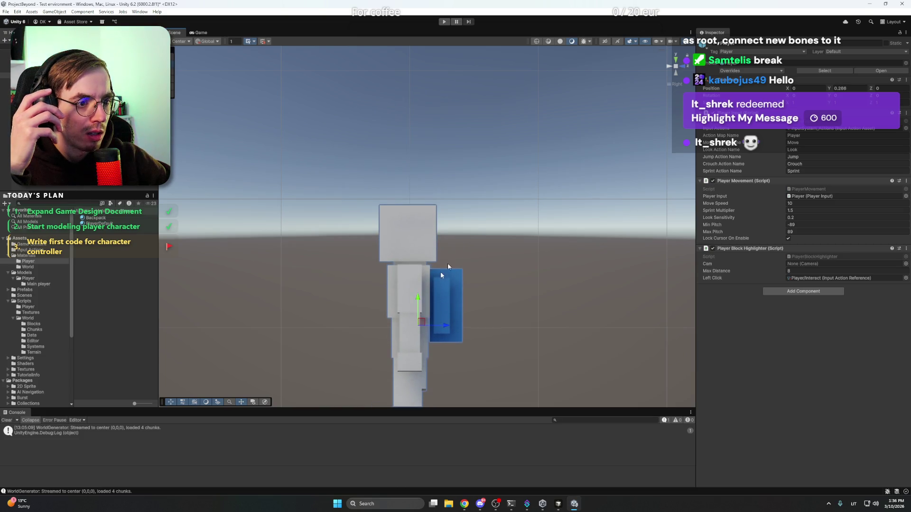
{"action": "mouse_move", "coordinate": [448, 263]}
{"action": "left_mouse_down"}
{"action": "mouse_move", "coordinate": [498, 254]}
{"action": "mouse_move", "coordinate": [443, 212]}
{"action": "mouse_move", "coordinate": [451, 230]}
{"action": "mouse_move", "coordinate": [484, 242]}
{"action": "mouse_move", "coordinate": [535, 227]}
{"action": "mouse_move", "coordinate": [519, 216]}
{"action": "left_mouse_up"}
{"action": "mouse_move", "coordinate": [483, 239]}
{"action": "left_mouse_down"}
{"action": "mouse_move", "coordinate": [514, 224]}
{"action": "mouse_move", "coordinate": [506, 254]}
{"action": "mouse_move", "coordinate": [480, 268]}
{"action": "mouse_move", "coordinate": [446, 268]}
{"action": "left_mouse_up"}
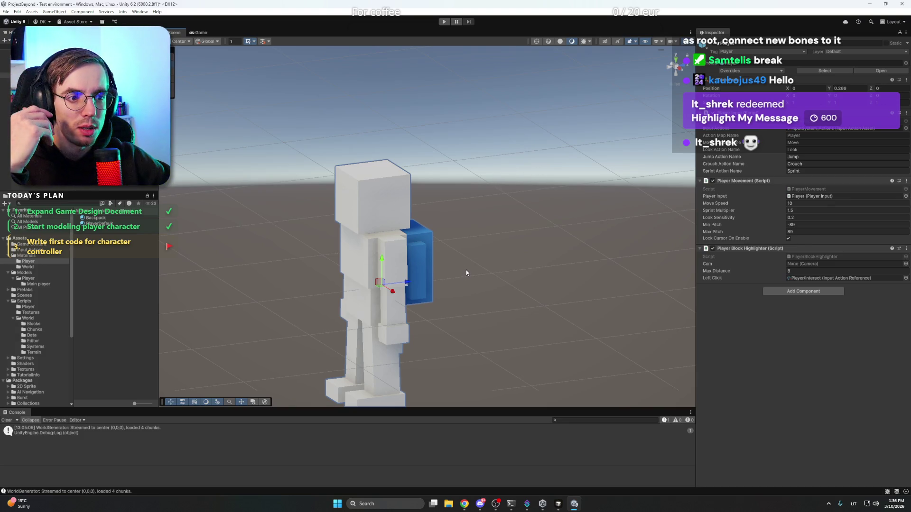
{"action": "left_click_drag", "start_coordinate": [382, 260], "coordinate": [383, 261]}
{"action": "left_click", "coordinate": [856, 89]}
{"action": "type", "text": "0.25"}
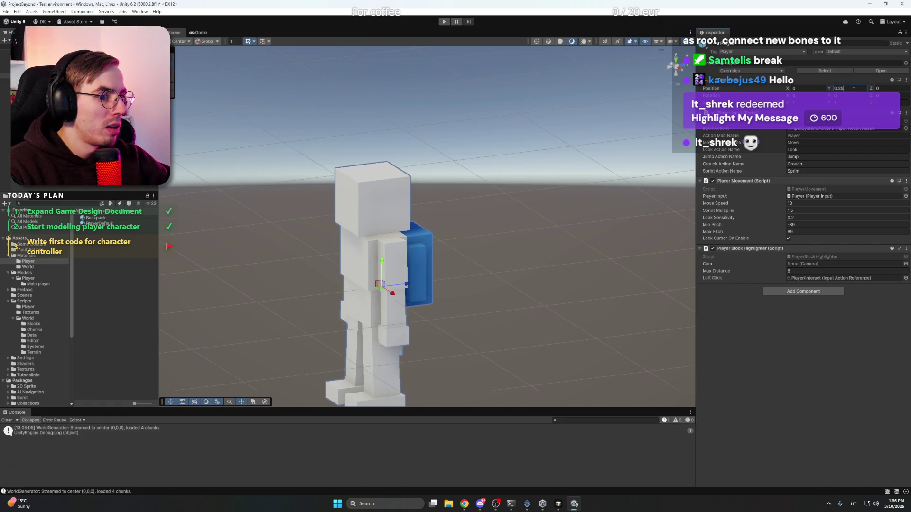
Select the Player prefab root and adjust its height in the Right ortho view
{"action": "left_click", "coordinate": [556, 218]}
{"action": "mouse_move", "coordinate": [556, 218]}
{"action": "left_mouse_down"}
{"action": "mouse_move", "coordinate": [483, 252]}
{"action": "mouse_move", "coordinate": [446, 236]}
{"action": "left_mouse_up"}
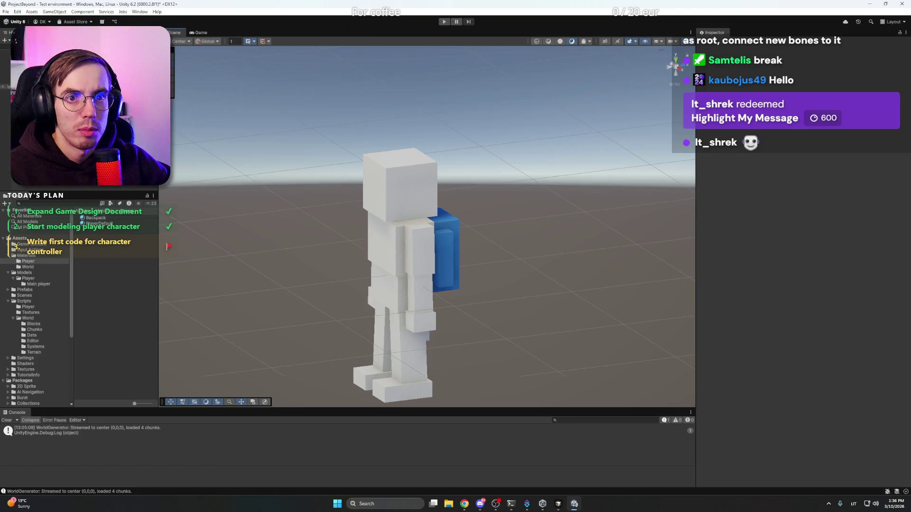
{"action": "left_click", "coordinate": [413, 265]}
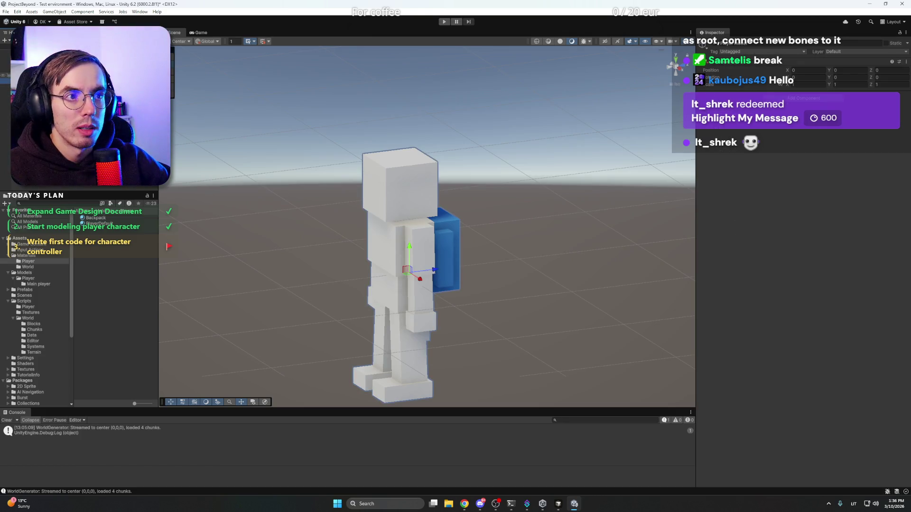
{"action": "left_click", "coordinate": [29, 86]}
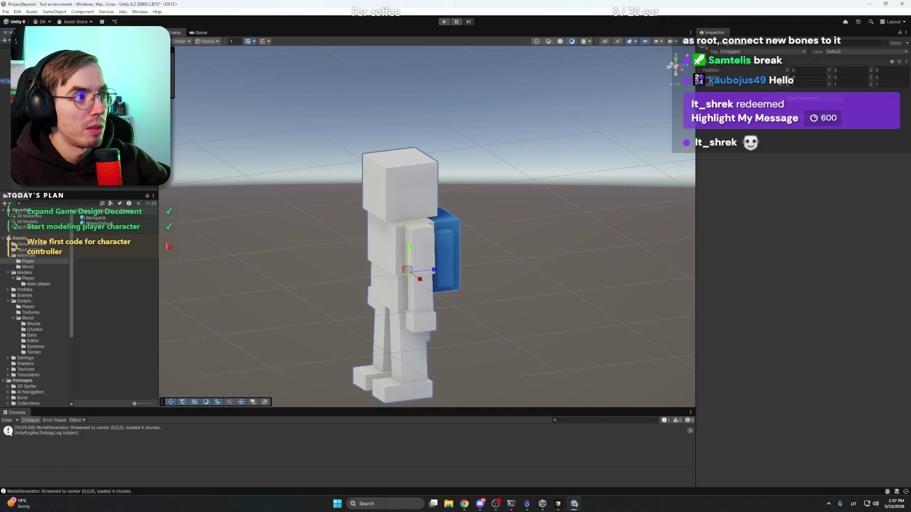
{"action": "left_click", "coordinate": [682, 69]}
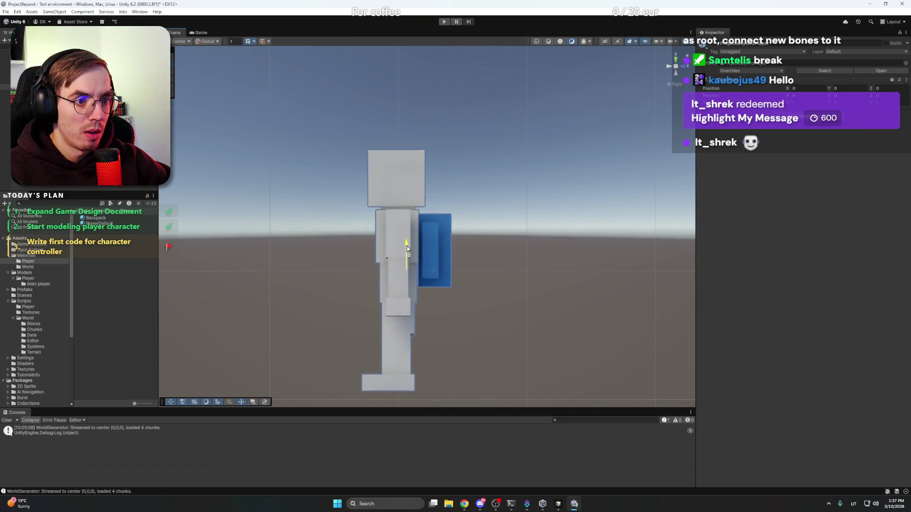
{"action": "left_click_drag", "start_coordinate": [406, 245], "coordinate": [411, 128]}
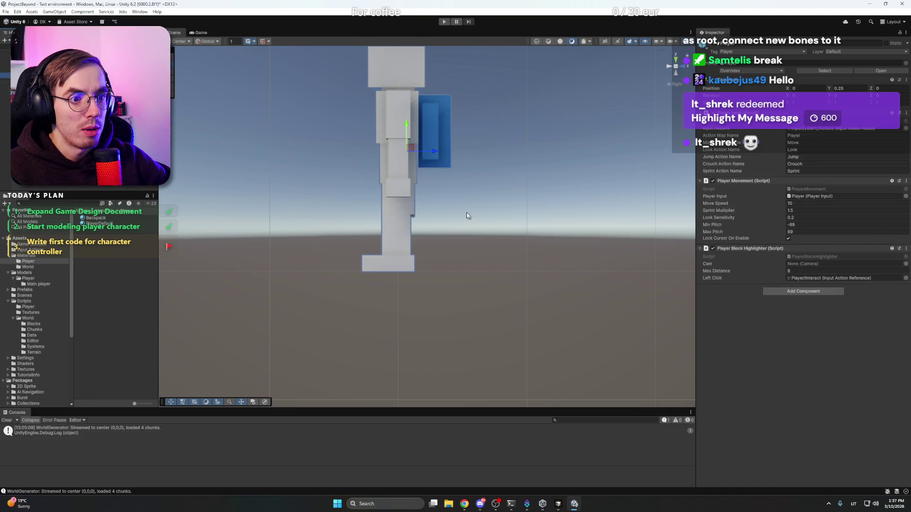
Restore the Player selection with undo and frame the character
{"action": "left_click", "coordinate": [303, 178]}
{"action": "key", "text": "ctrl+z"}
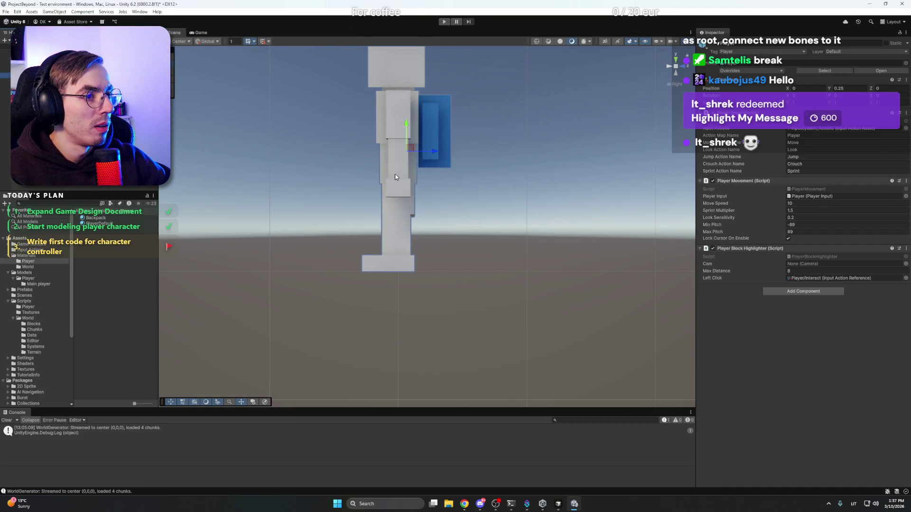
{"action": "key", "text": "f"}
{"action": "key", "text": "alt+shift+n"}
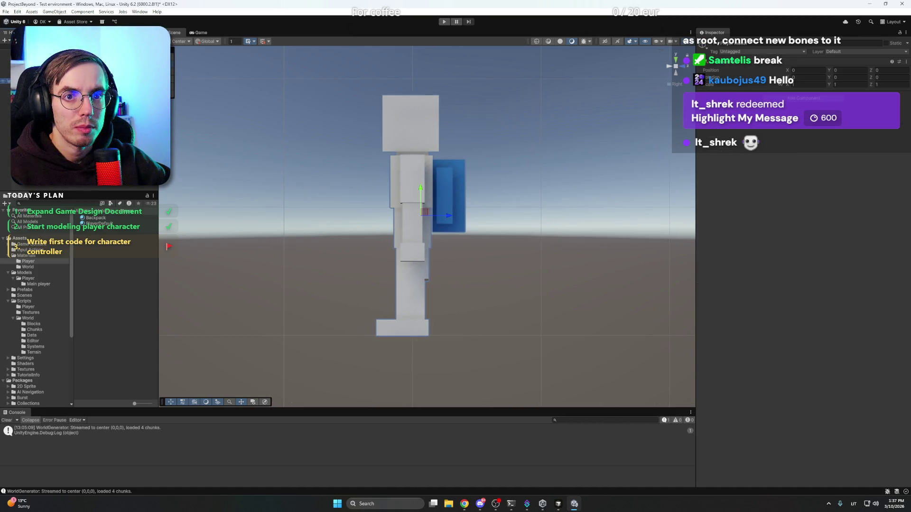
{"action": "key", "text": "ctrl+z"}
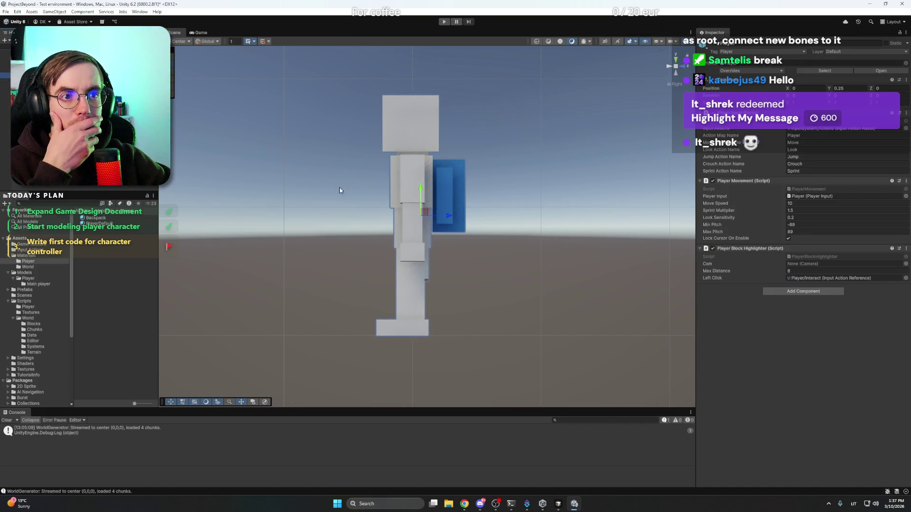
{"action": "key", "text": "ctrl+shift+n"}
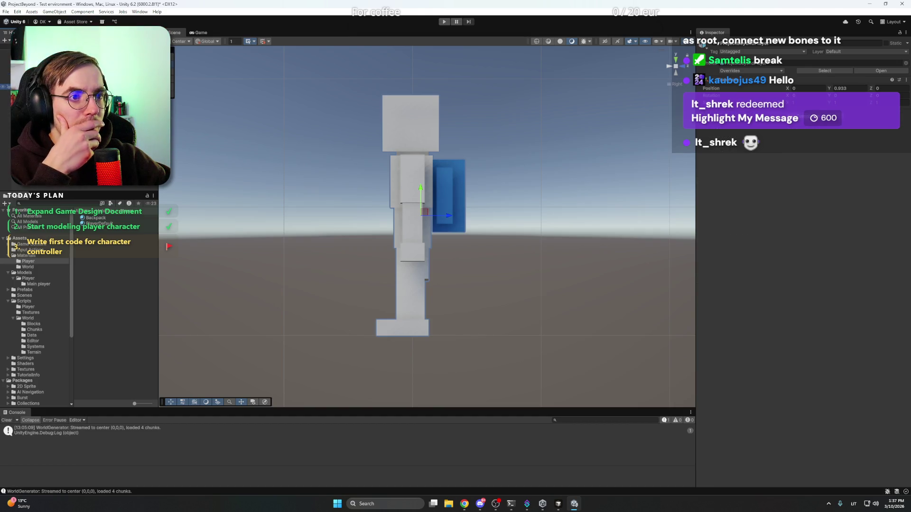
{"action": "key", "text": "ctrl+z"}
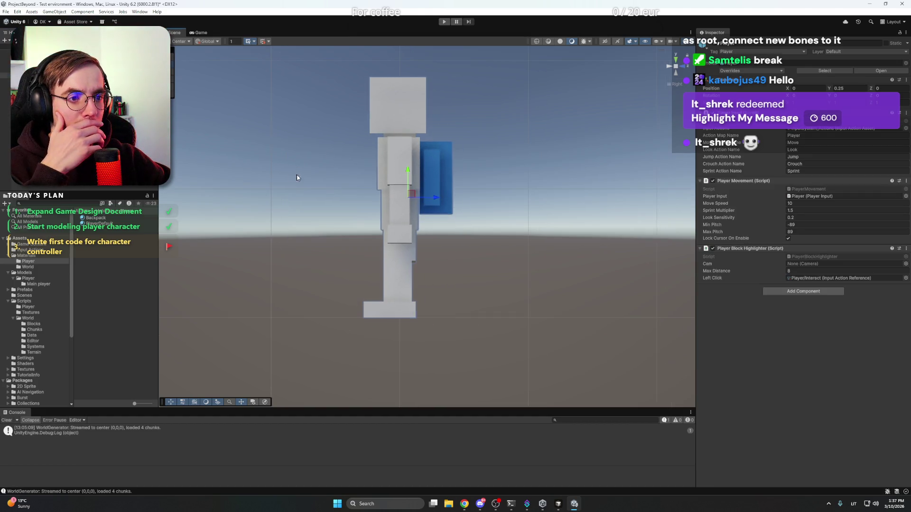
Orbit to a level front view and check the Player and Main Camera selections
{"action": "left_click", "coordinate": [325, 182]}
{"action": "mouse_move", "coordinate": [325, 183]}
{"action": "left_mouse_down"}
{"action": "mouse_move", "coordinate": [501, 211]}
{"action": "mouse_move", "coordinate": [557, 157]}
{"action": "left_mouse_up"}
{"action": "mouse_move", "coordinate": [677, 67]}
{"action": "left_mouse_down"}
{"action": "mouse_move", "coordinate": [539, 186]}
{"action": "mouse_move", "coordinate": [451, 238]}
{"action": "mouse_move", "coordinate": [508, 224]}
{"action": "left_mouse_up"}
{"action": "scroll", "coordinate": [506, 225], "scroll_direction": "down", "scroll_amount": 3}
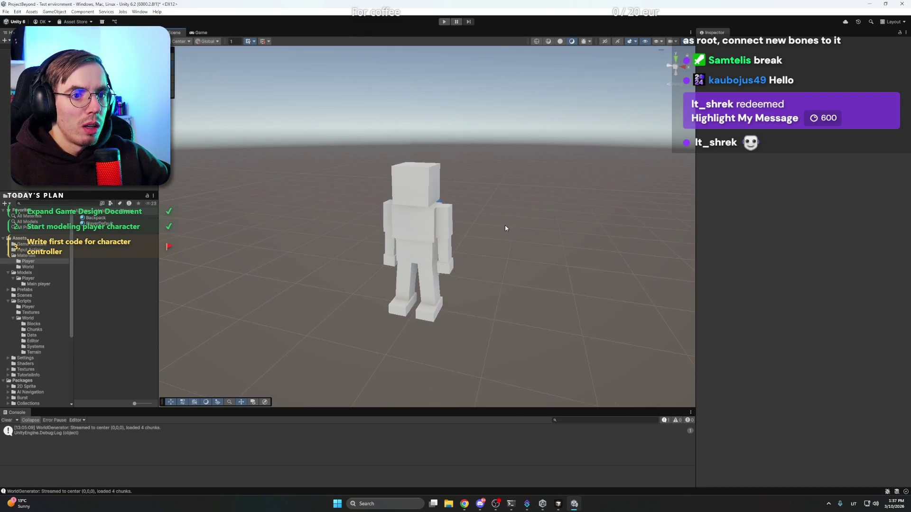
{"action": "left_click", "coordinate": [415, 228]}
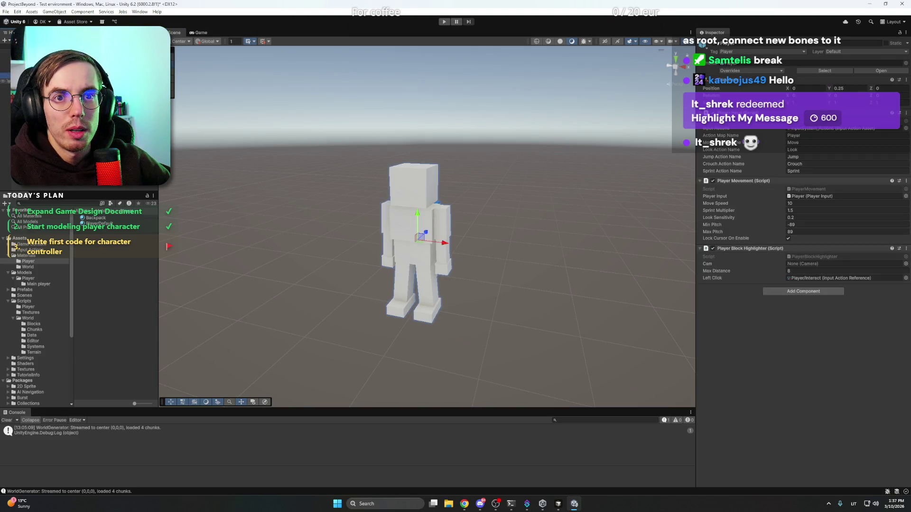
{"action": "left_click", "coordinate": [6, 63]}
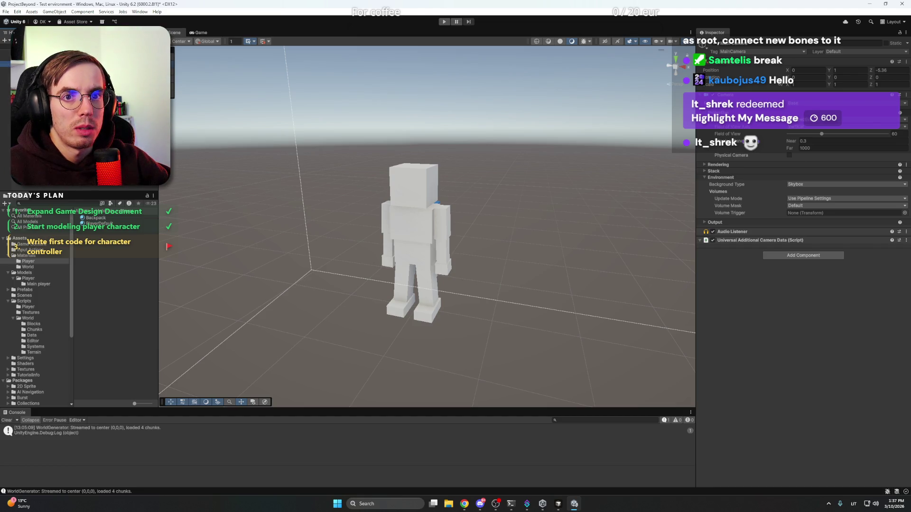
{"action": "left_click", "coordinate": [106, 85]}
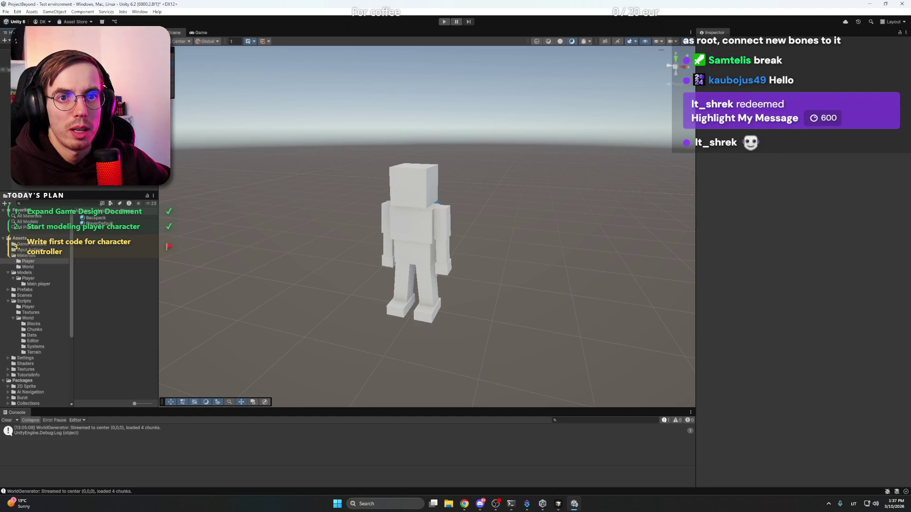
{"action": "left_click", "coordinate": [28, 76]}
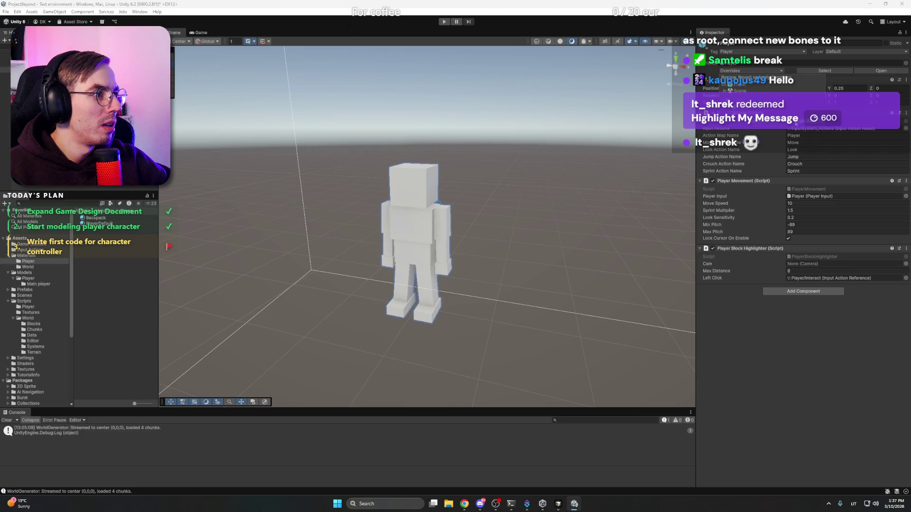
{"action": "left_click", "coordinate": [105, 84]}
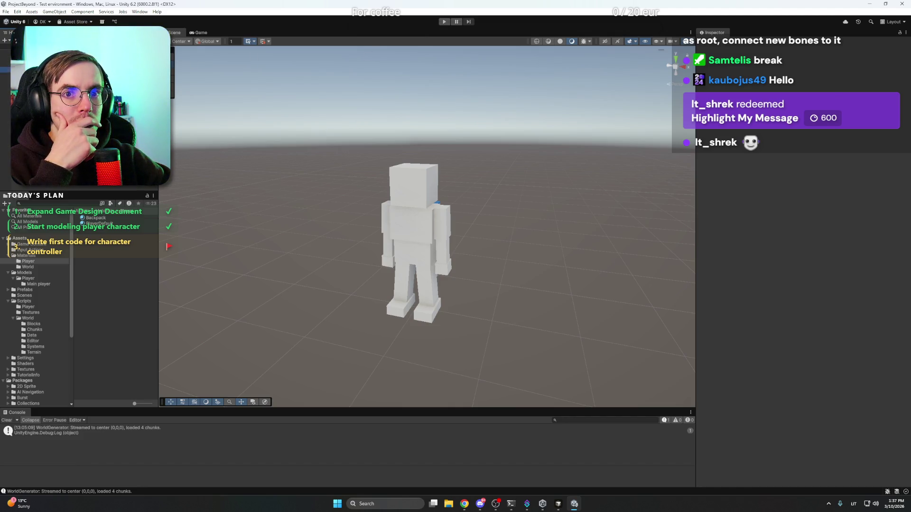
{"action": "left_click", "coordinate": [29, 70]}
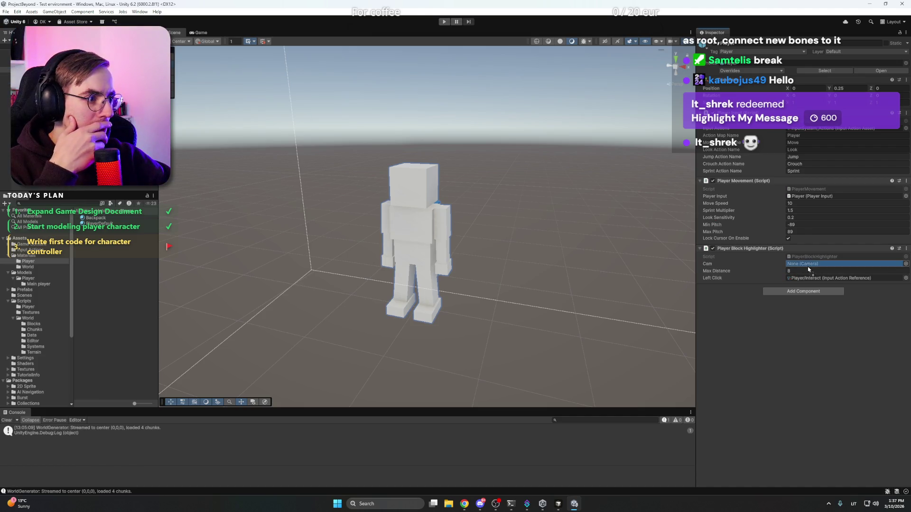
{"action": "key", "text": "Escape"}
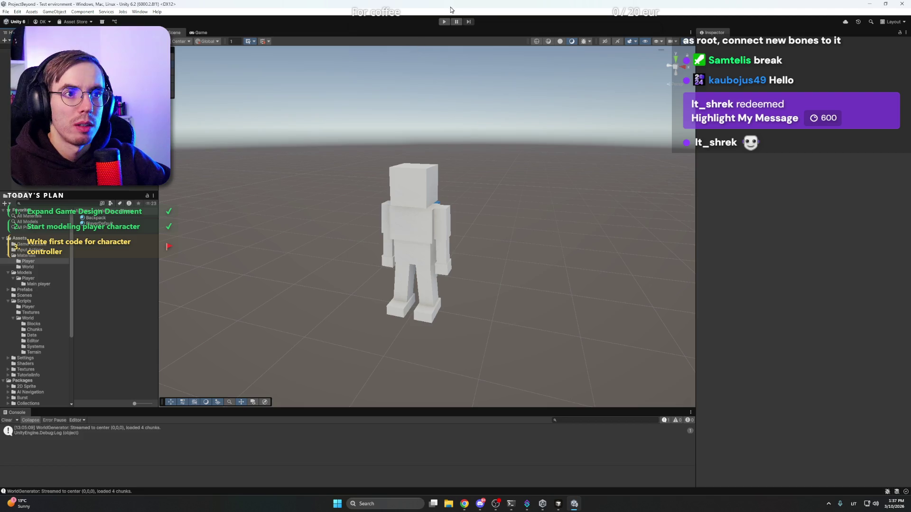
{"action": "key", "text": "ctrl+p"}
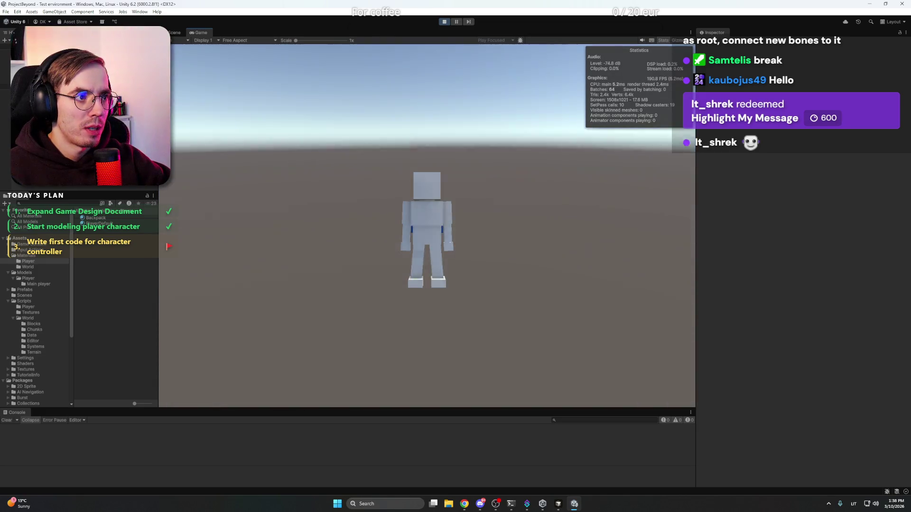
{"action": "left_click", "coordinate": [444, 23]}
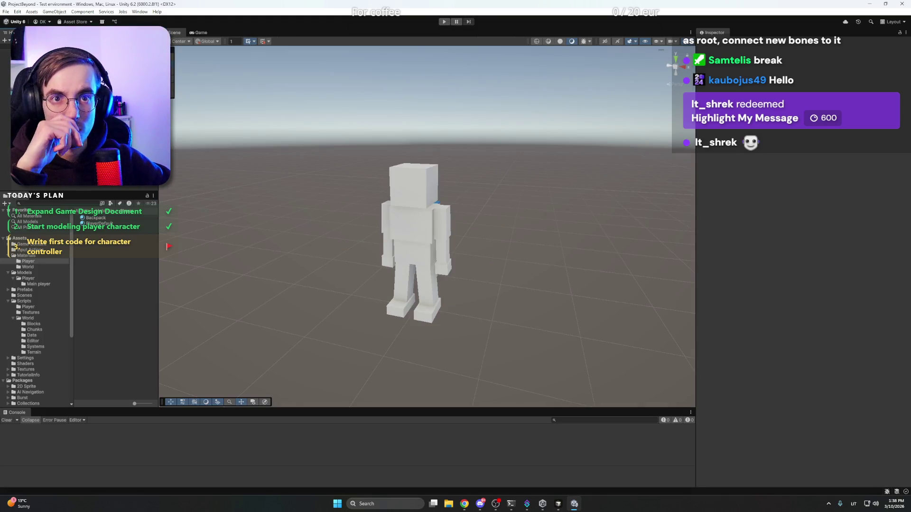
{"action": "right_click", "coordinate": [52, 58]}
Create a new empty object from the Hierarchy menu
{"action": "right_click", "coordinate": [51, 58]}
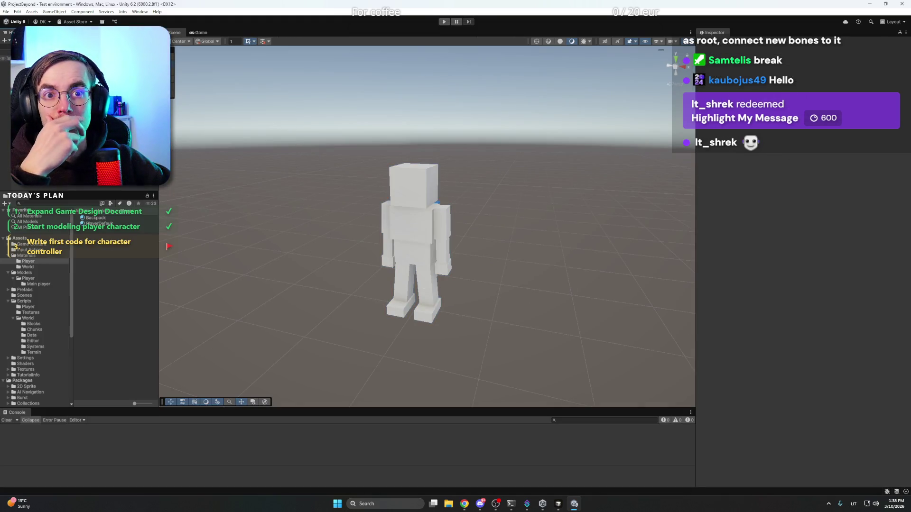
{"action": "right_click", "coordinate": [43, 58]}
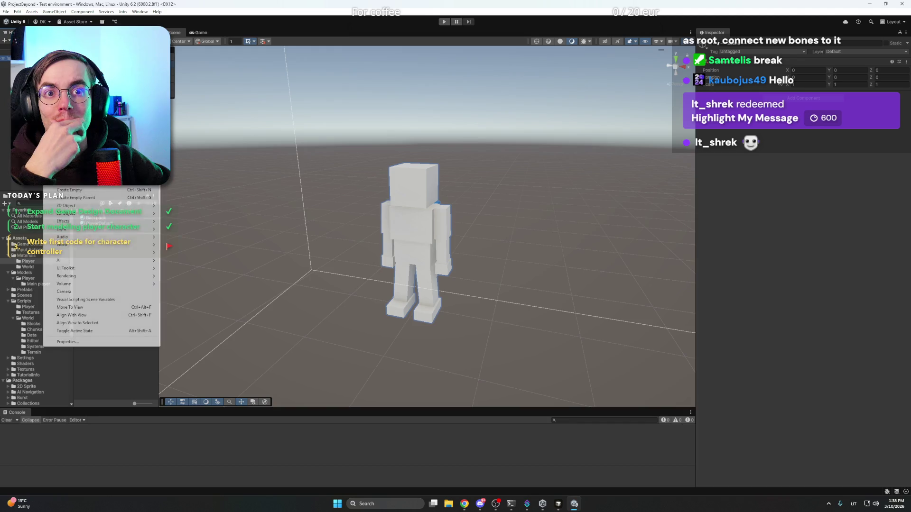
{"action": "left_click", "coordinate": [92, 190]}
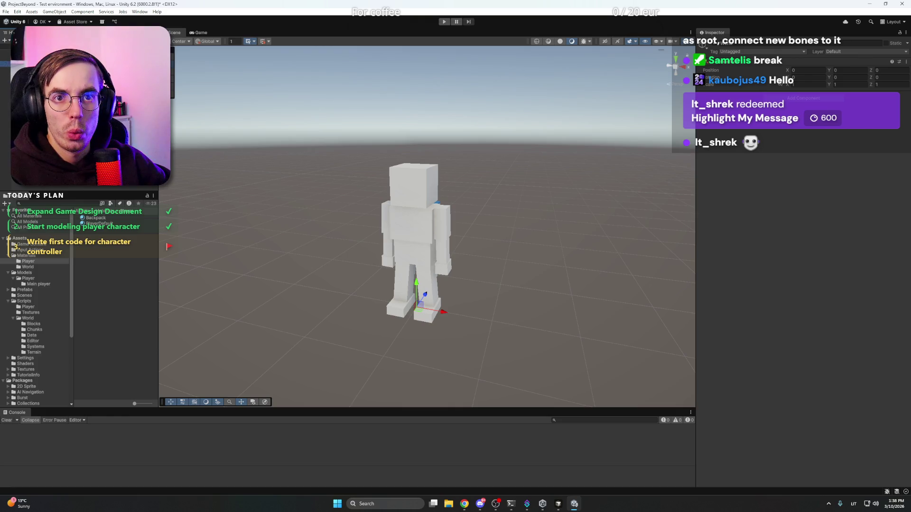
{"action": "scroll", "coordinate": [453, 233], "scroll_direction": "down", "scroll_amount": 1}
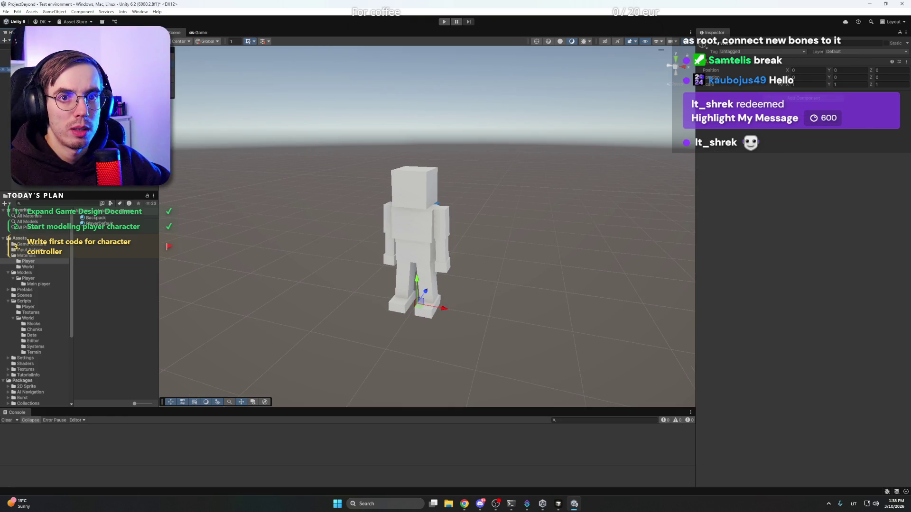
Add a 3D cube beneath the character and give it the white PlayerDefault material
{"action": "right_click", "coordinate": [42, 102]}
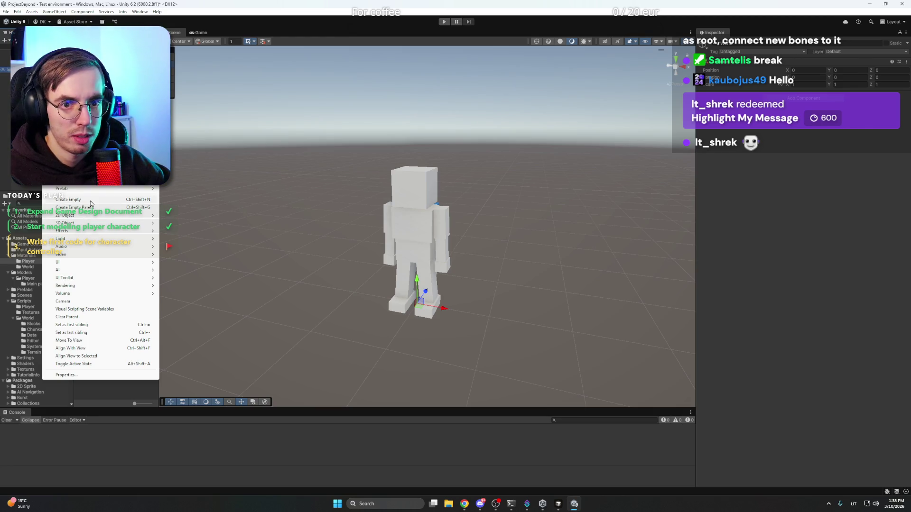
{"action": "mouse_move", "coordinate": [98, 224]}
{"action": "left_click", "coordinate": [206, 226]}
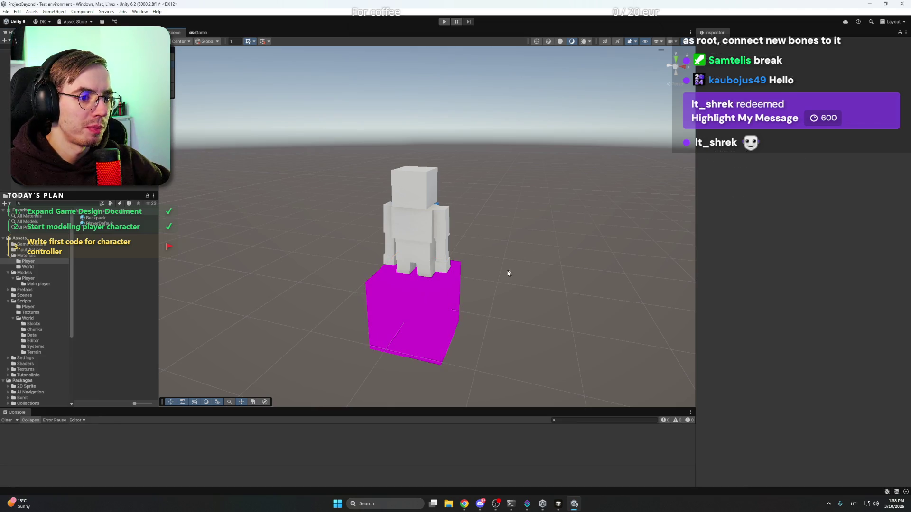
{"action": "mouse_move", "coordinate": [517, 253]}
{"action": "left_mouse_down"}
{"action": "mouse_move", "coordinate": [488, 183]}
{"action": "mouse_move", "coordinate": [472, 187]}
{"action": "mouse_move", "coordinate": [538, 264]}
{"action": "left_mouse_up"}
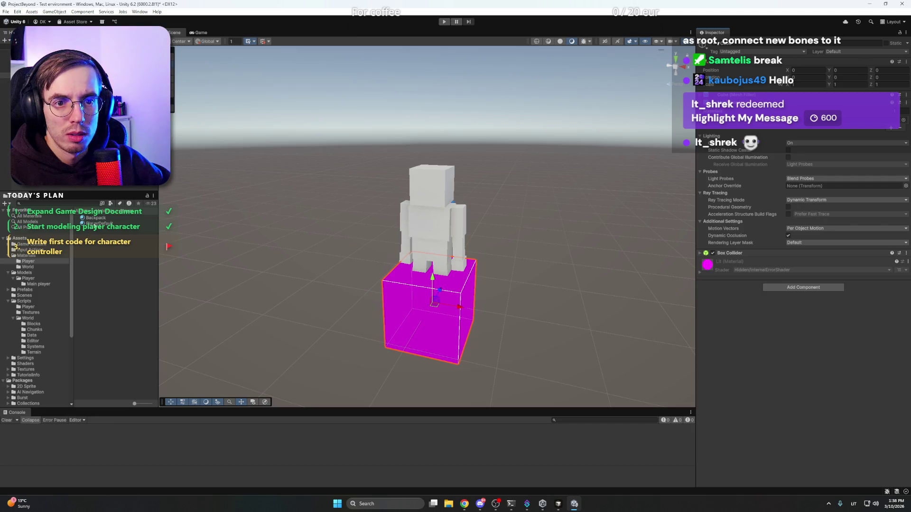
{"action": "left_click_drag", "start_coordinate": [97, 224], "coordinate": [448, 327]}
{"action": "left_click", "coordinate": [107, 245]}
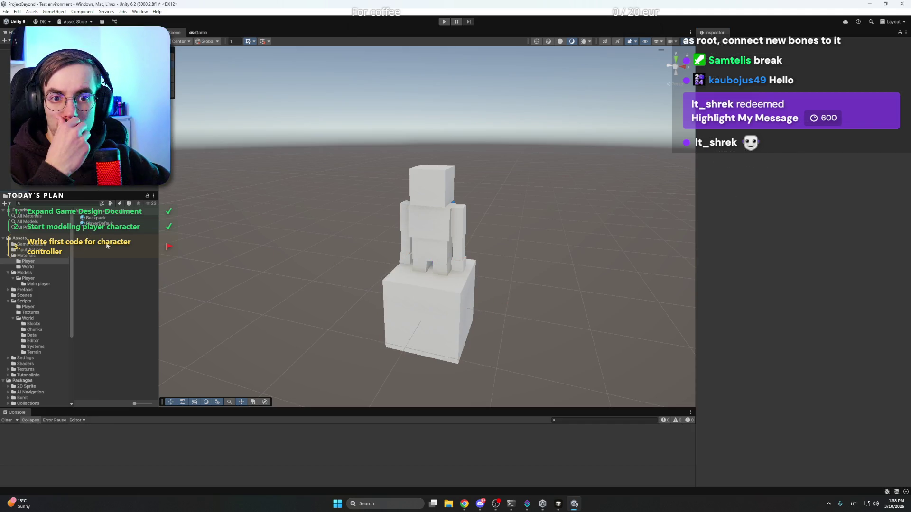
Browse between the Materials and World materials folders, returning to Materials
{"action": "left_click", "coordinate": [29, 255]}
{"action": "right_click", "coordinate": [107, 249]}
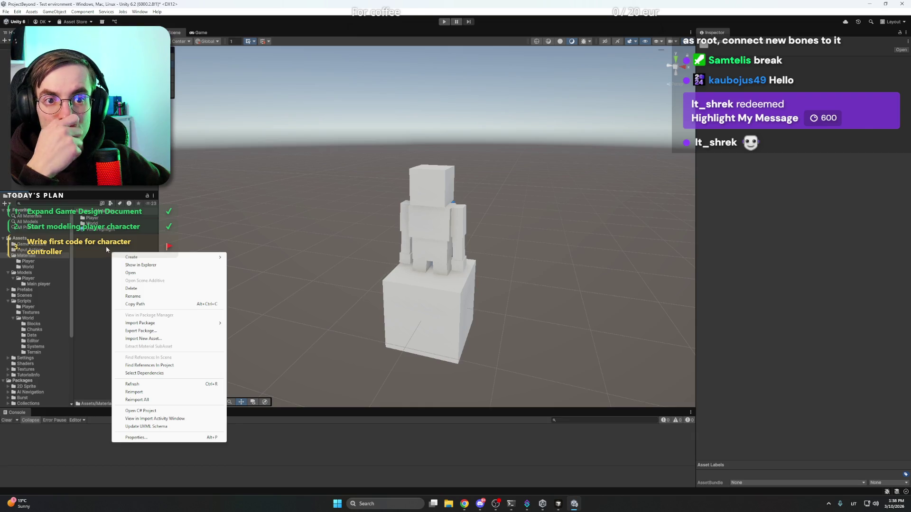
{"action": "key", "text": "Escape"}
{"action": "left_click", "coordinate": [27, 266]}
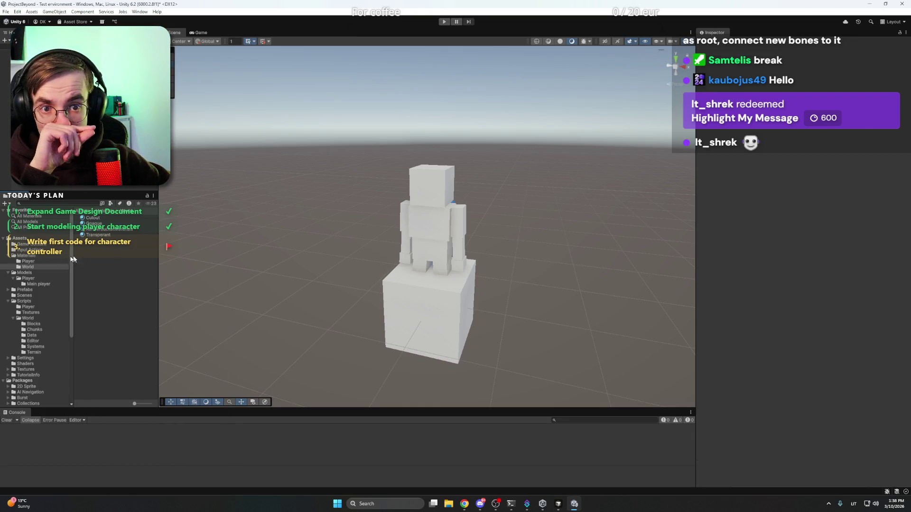
{"action": "left_click", "coordinate": [29, 256]}
Create a folder named 'Test' inside Materials and open it
{"action": "right_click", "coordinate": [99, 249]}
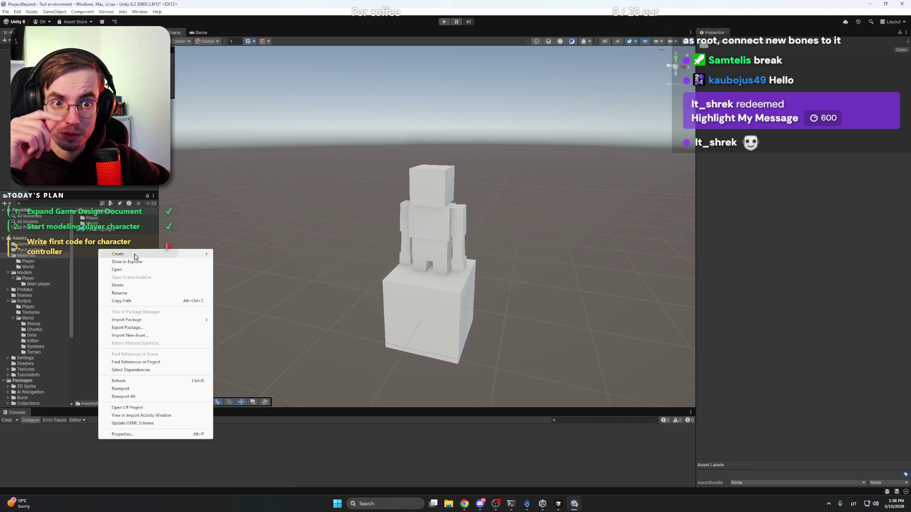
{"action": "mouse_move", "coordinate": [142, 254]}
{"action": "left_click", "coordinate": [240, 257]}
{"action": "type", "text": "Test"}
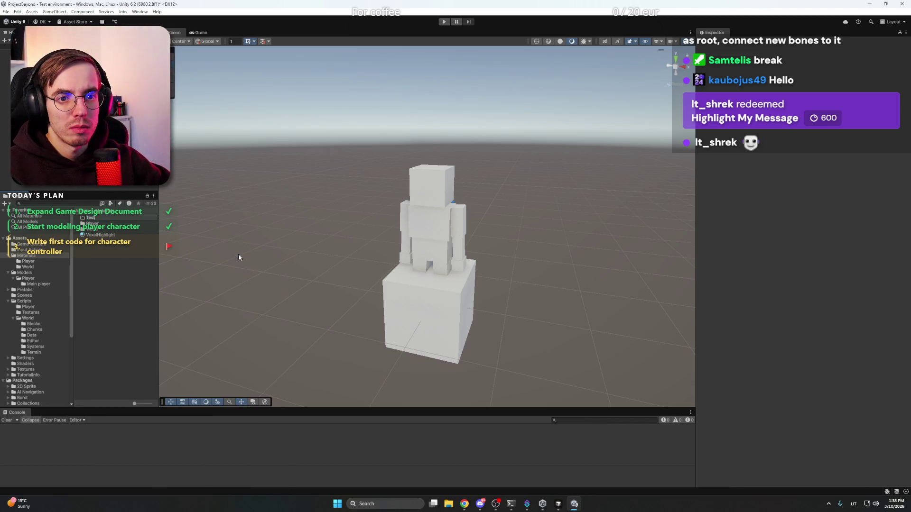
{"action": "key", "text": "Return"}
{"action": "double_click", "coordinate": [102, 226]}
Create a new material named 'Test cube' in the Test folder
{"action": "right_click", "coordinate": [118, 242]}
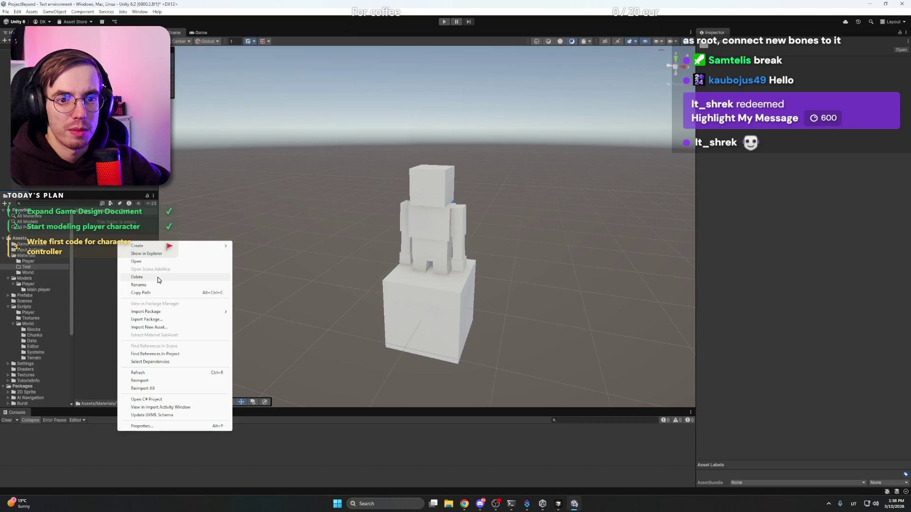
{"action": "mouse_move", "coordinate": [152, 246]}
{"action": "left_click", "coordinate": [277, 256]}
{"action": "type", "text": "Test cube"}
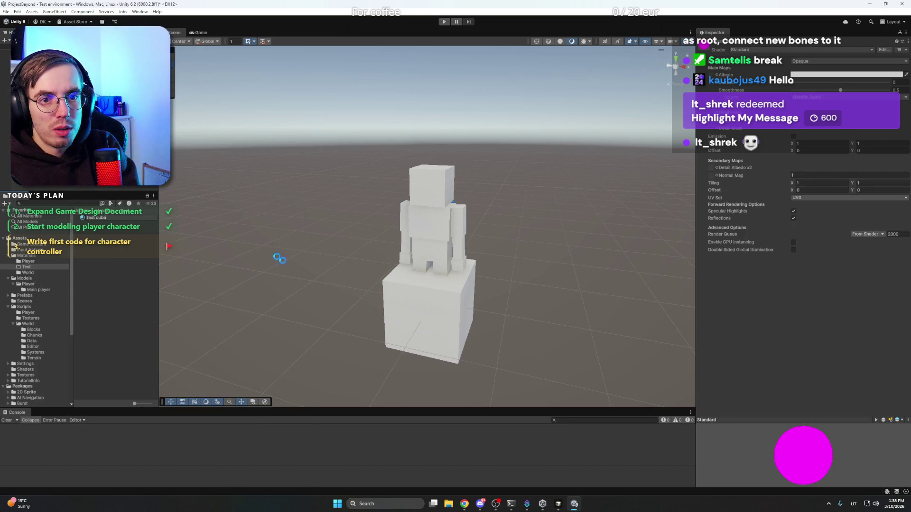
{"action": "key", "text": "BackSpace"}
{"action": "key", "text": "Return"}
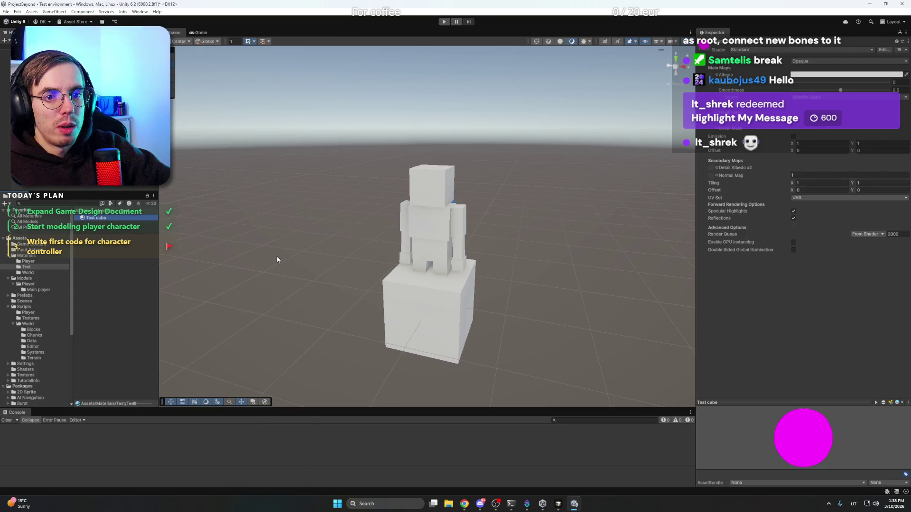
{"action": "left_click", "coordinate": [797, 75]}
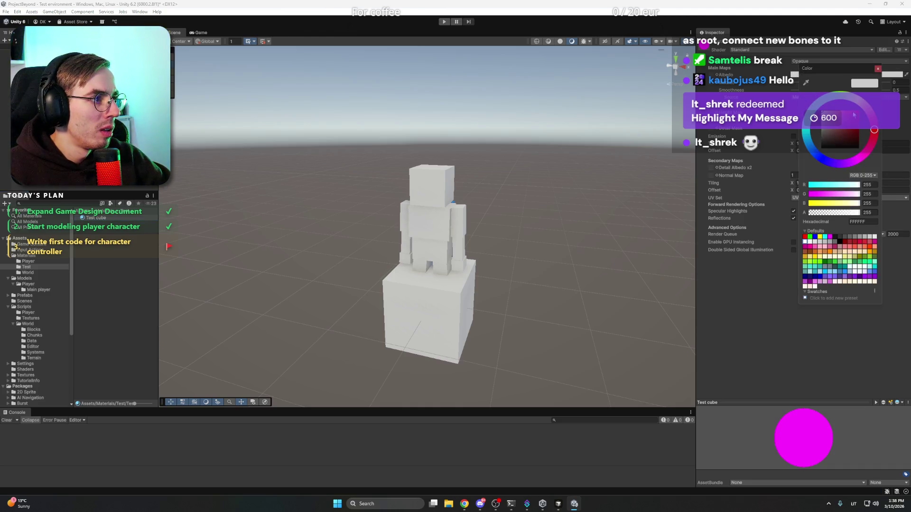
Tint the Test cube albedo a dark grey-green and reselect the material
{"action": "left_click", "coordinate": [834, 101]}
{"action": "mouse_move", "coordinate": [836, 131]}
{"action": "left_mouse_down"}
{"action": "mouse_move", "coordinate": [819, 135]}
{"action": "mouse_move", "coordinate": [829, 138]}
{"action": "left_mouse_up"}
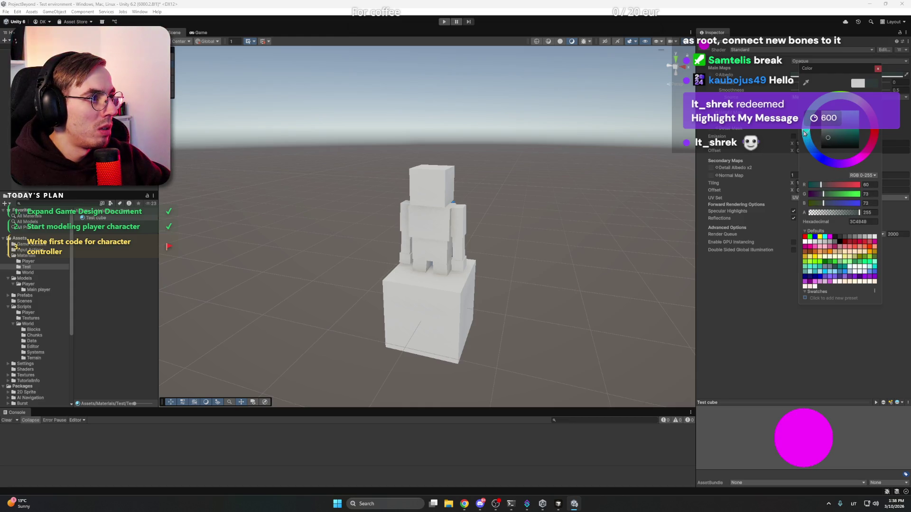
{"action": "left_click", "coordinate": [596, 184]}
{"action": "left_click", "coordinate": [101, 218]}
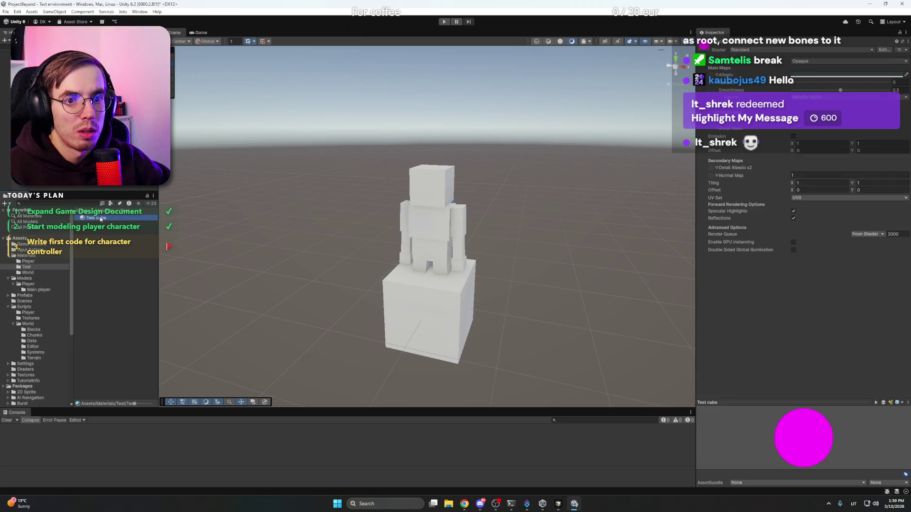
Switch Test cube to the URP Complex Lit shader with a dark blue base colour
{"action": "left_click", "coordinate": [749, 49]}
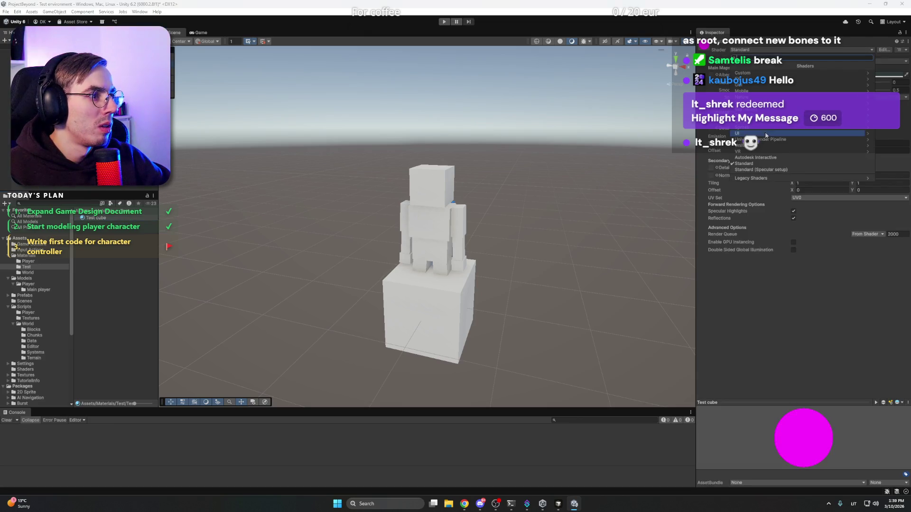
{"action": "left_click", "coordinate": [747, 109]}
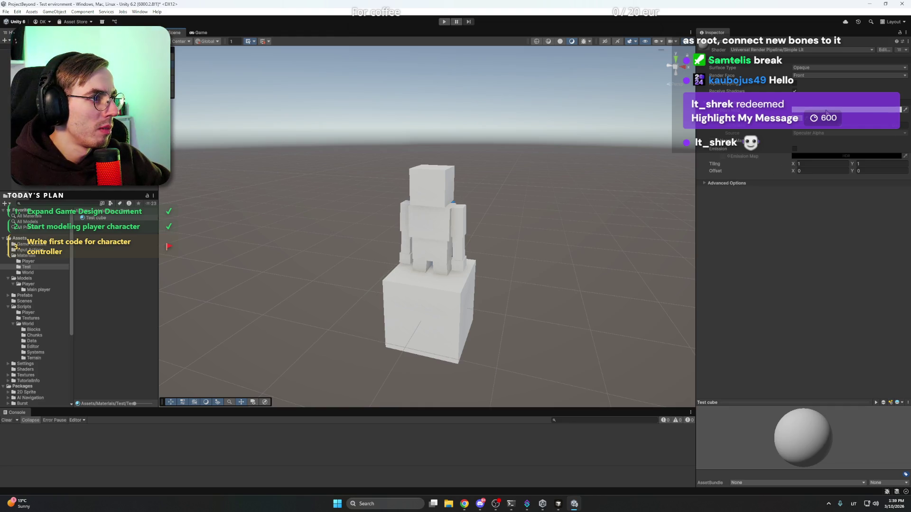
{"action": "left_click", "coordinate": [805, 52]}
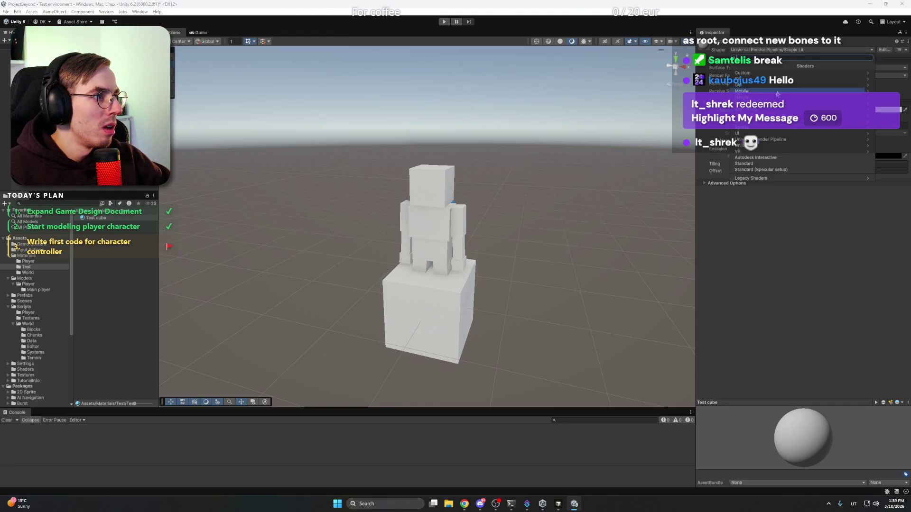
{"action": "left_click", "coordinate": [767, 141]}
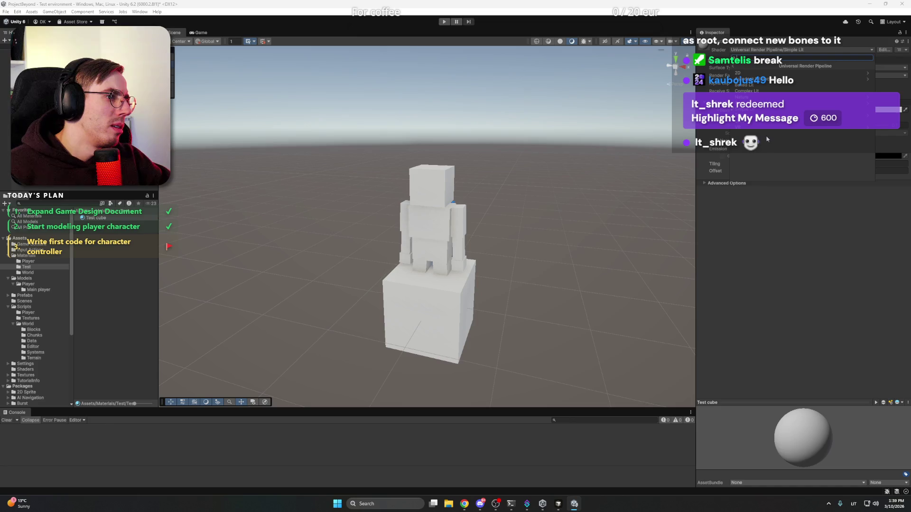
{"action": "left_click", "coordinate": [769, 92]}
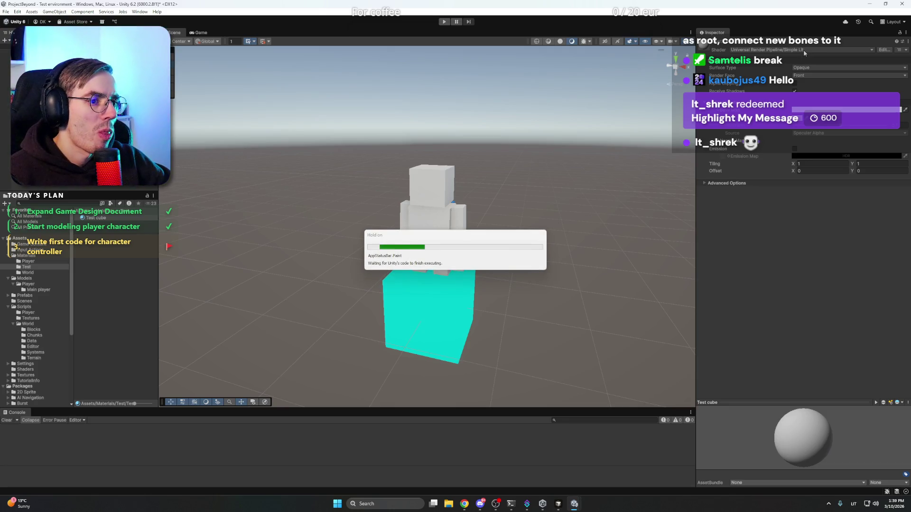
{"action": "left_click", "coordinate": [804, 49]}
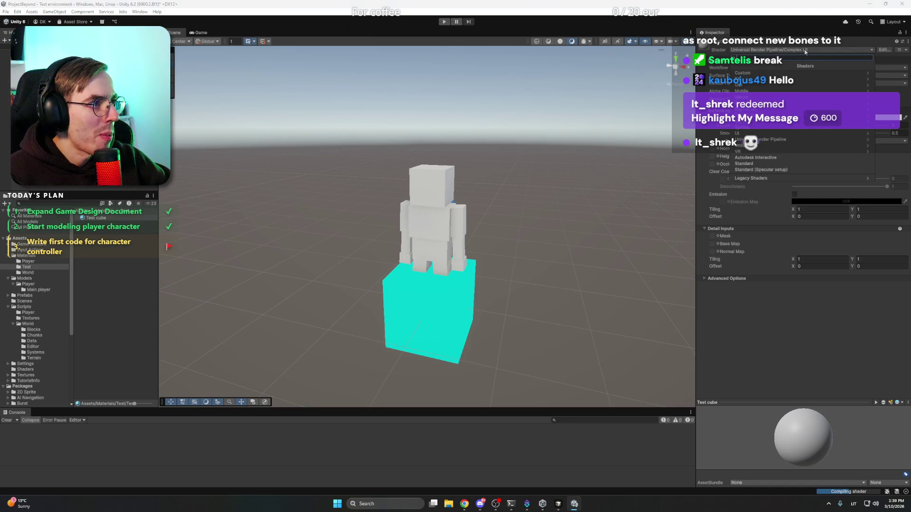
{"action": "left_click", "coordinate": [779, 140]}
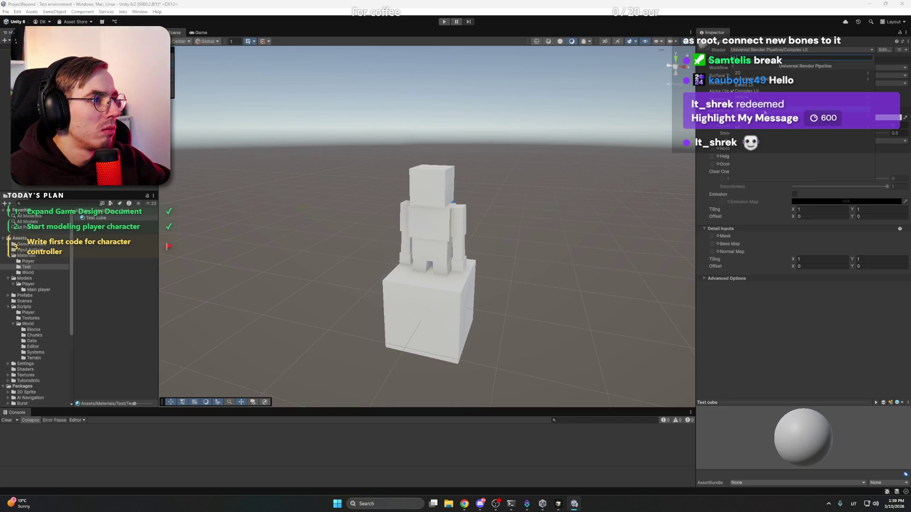
{"action": "left_click", "coordinate": [797, 356]}
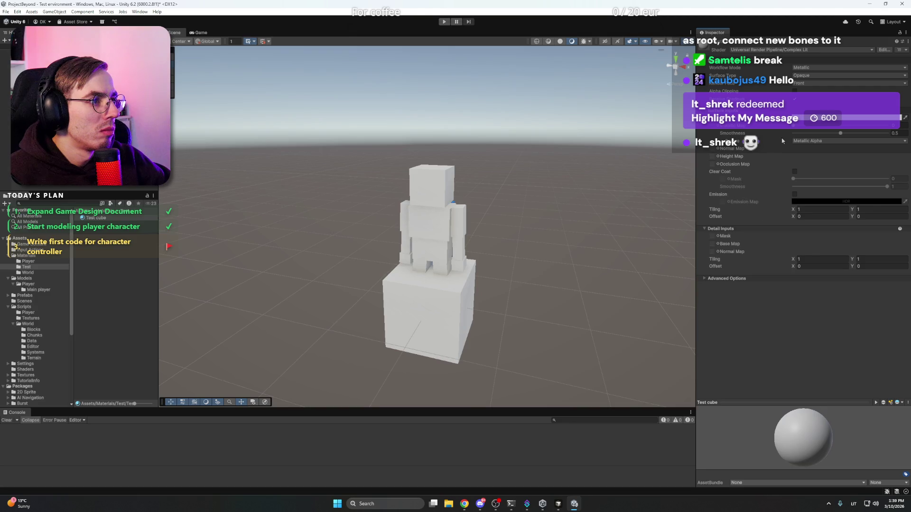
{"action": "left_click", "coordinate": [869, 118]}
{"action": "mouse_move", "coordinate": [859, 166]}
{"action": "left_mouse_down"}
{"action": "mouse_move", "coordinate": [822, 199]}
{"action": "mouse_move", "coordinate": [856, 184]}
{"action": "left_mouse_up"}
Select the blue cube and move it away from the character
{"action": "left_click", "coordinate": [605, 172]}
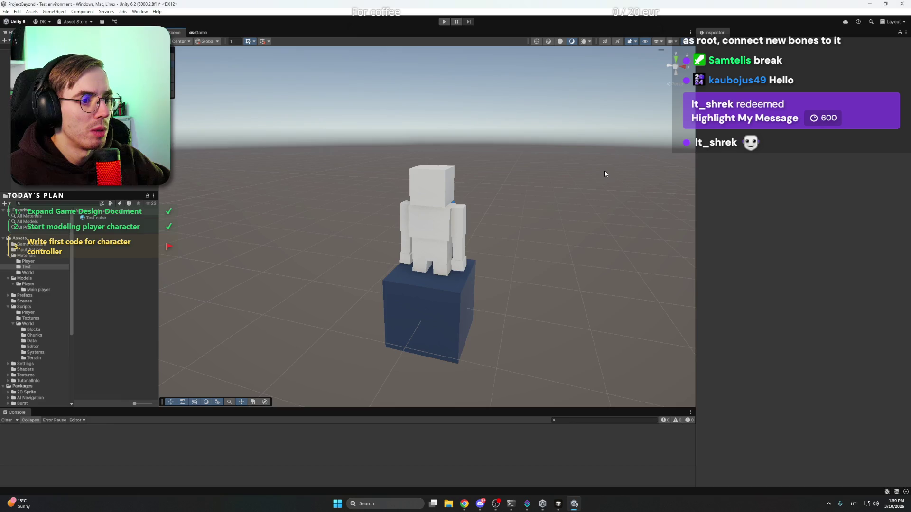
{"action": "left_click_drag", "start_coordinate": [516, 235], "coordinate": [505, 222]}
{"action": "left_click", "coordinate": [439, 294]}
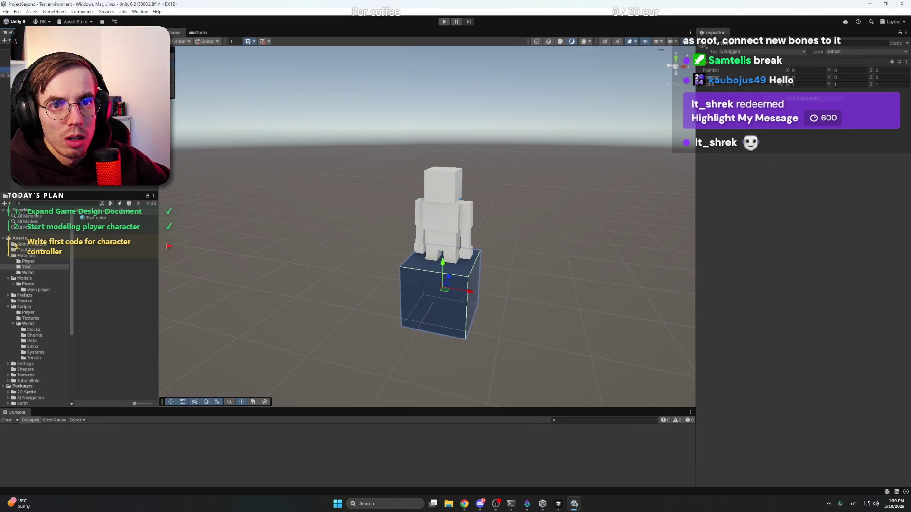
{"action": "scroll", "coordinate": [528, 220], "scroll_direction": "down", "scroll_amount": 2}
{"action": "scroll", "coordinate": [528, 219], "scroll_direction": "down", "scroll_amount": 2}
{"action": "mouse_move", "coordinate": [525, 218]}
{"action": "left_mouse_down"}
{"action": "mouse_move", "coordinate": [521, 227]}
{"action": "mouse_move", "coordinate": [514, 207]}
{"action": "mouse_move", "coordinate": [477, 237]}
{"action": "left_mouse_up"}
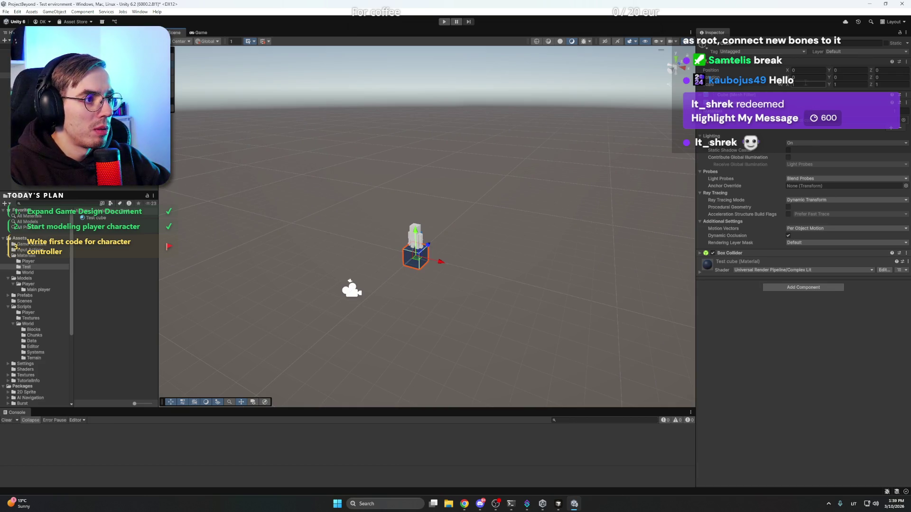
{"action": "mouse_move", "coordinate": [418, 261]}
{"action": "left_mouse_down"}
{"action": "mouse_move", "coordinate": [295, 267]}
{"action": "mouse_move", "coordinate": [351, 267]}
{"action": "mouse_move", "coordinate": [495, 227]}
{"action": "mouse_move", "coordinate": [489, 308]}
{"action": "left_mouse_up"}
Duplicate the cube three times, scatter the copies around the ground, and frame them
{"action": "key", "text": "ctrl+d"}
{"action": "left_click", "coordinate": [299, 268]}
{"action": "key", "text": "ctrl+d"}
{"action": "mouse_move", "coordinate": [299, 268]}
{"action": "left_mouse_down"}
{"action": "mouse_move", "coordinate": [384, 235]}
{"action": "mouse_move", "coordinate": [376, 178]}
{"action": "left_mouse_up"}
{"action": "key", "text": "ctrl+d"}
{"action": "left_click_drag", "start_coordinate": [294, 266], "coordinate": [459, 310]}
{"action": "key", "text": "f"}
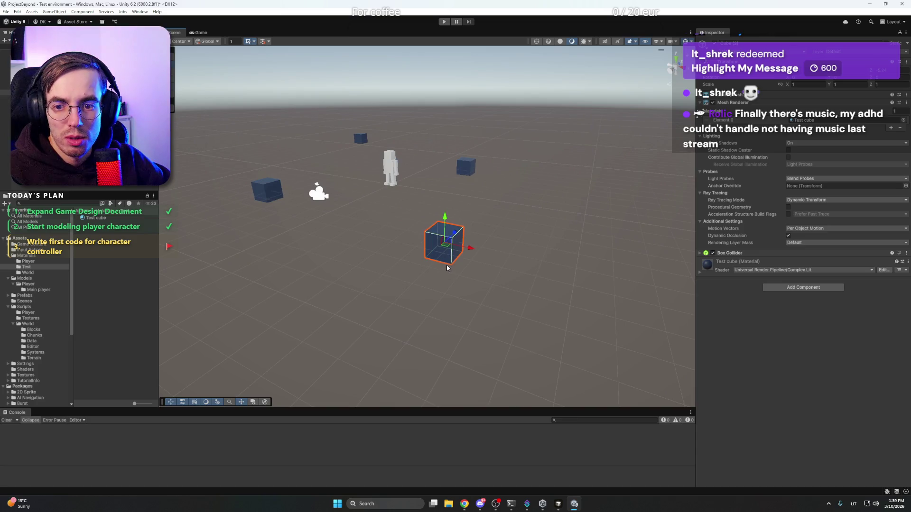
{"action": "scroll", "coordinate": [474, 218], "scroll_direction": "down", "scroll_amount": 3}
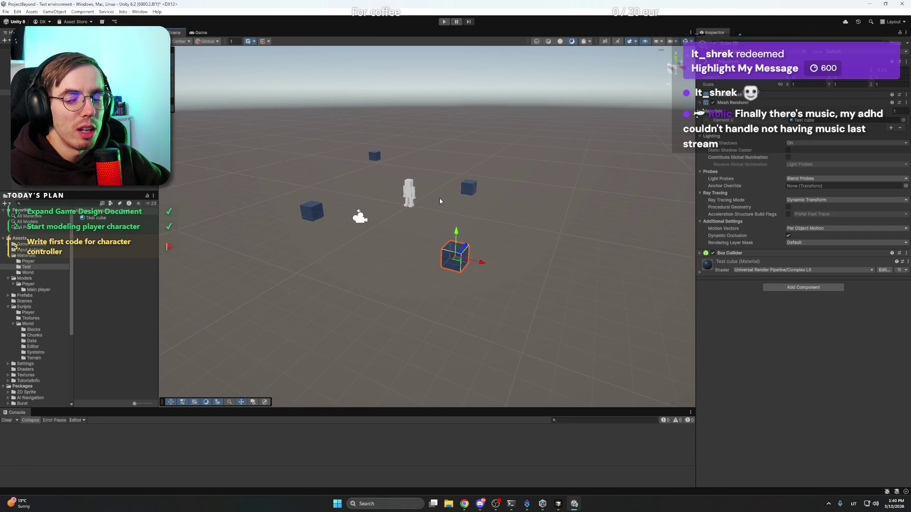
{"action": "mouse_move", "coordinate": [442, 210]}
{"action": "left_mouse_down"}
{"action": "mouse_move", "coordinate": [453, 223]}
{"action": "mouse_move", "coordinate": [416, 194]}
{"action": "left_mouse_up"}
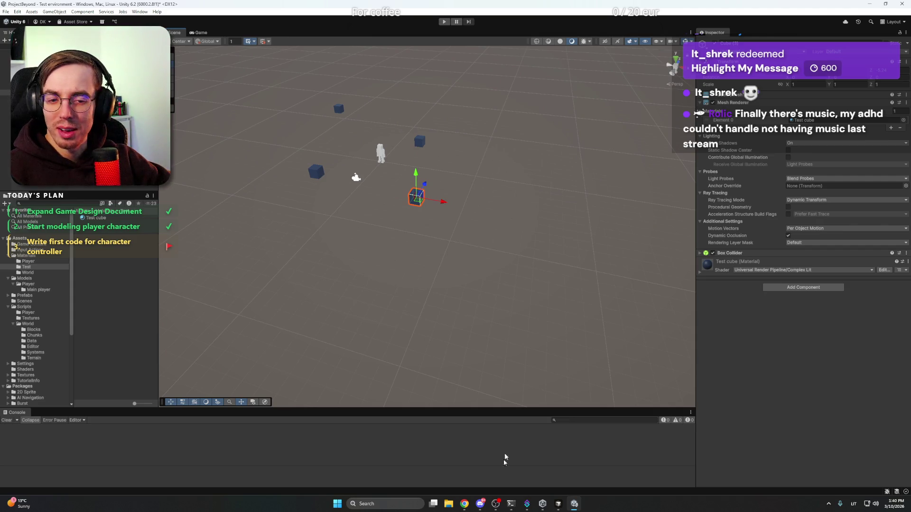
Bring the lo-fi YouTube video in Chrome to the front, then minimize Chrome back to Unity
{"action": "mouse_move", "coordinate": [464, 504]}
{"action": "left_click", "coordinate": [446, 469]}
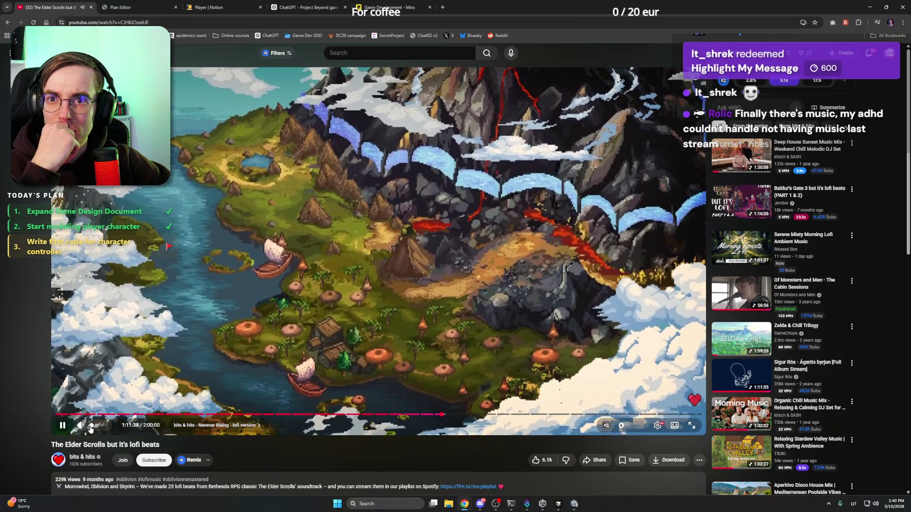
{"action": "left_click", "coordinate": [869, 7]}
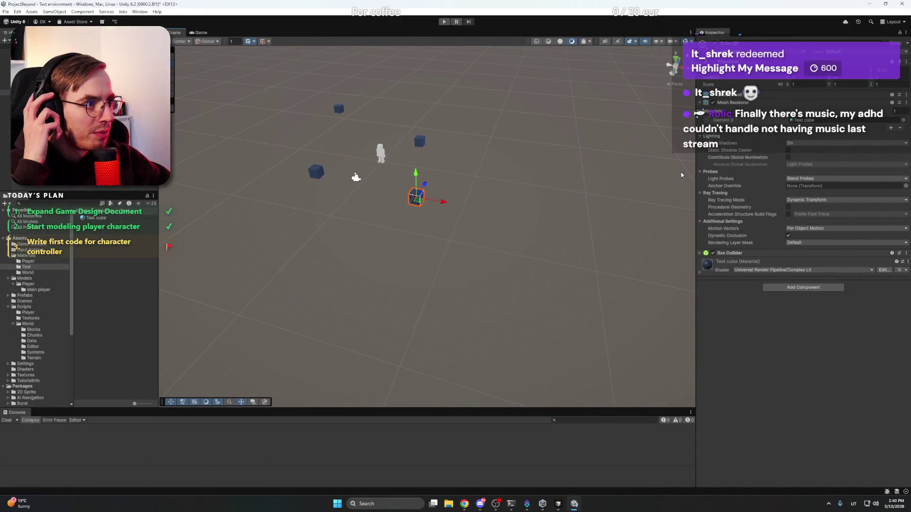
Move the far test cube upward in the Scene view
{"action": "left_click", "coordinate": [437, 187]}
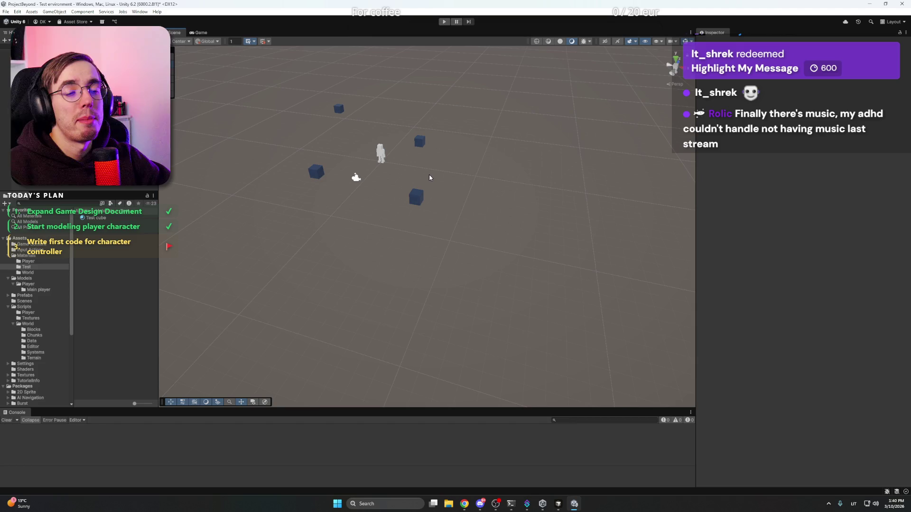
{"action": "mouse_move", "coordinate": [432, 176]}
{"action": "left_mouse_down"}
{"action": "mouse_move", "coordinate": [460, 197]}
{"action": "mouse_move", "coordinate": [484, 246]}
{"action": "mouse_move", "coordinate": [439, 196]}
{"action": "mouse_move", "coordinate": [415, 199]}
{"action": "mouse_move", "coordinate": [451, 219]}
{"action": "mouse_move", "coordinate": [463, 238]}
{"action": "mouse_move", "coordinate": [441, 193]}
{"action": "mouse_move", "coordinate": [447, 233]}
{"action": "mouse_move", "coordinate": [462, 227]}
{"action": "mouse_move", "coordinate": [454, 197]}
{"action": "left_mouse_up"}
{"action": "left_click", "coordinate": [464, 278]}
{"action": "left_click", "coordinate": [432, 156]}
{"action": "left_click_drag", "start_coordinate": [432, 143], "coordinate": [432, 159]}
{"action": "left_click", "coordinate": [506, 174]}
Drag the near-right cube toward the front left and reposition the far-left cube
{"action": "scroll", "coordinate": [479, 197], "scroll_direction": "down", "scroll_amount": 1}
{"action": "left_click", "coordinate": [454, 217]}
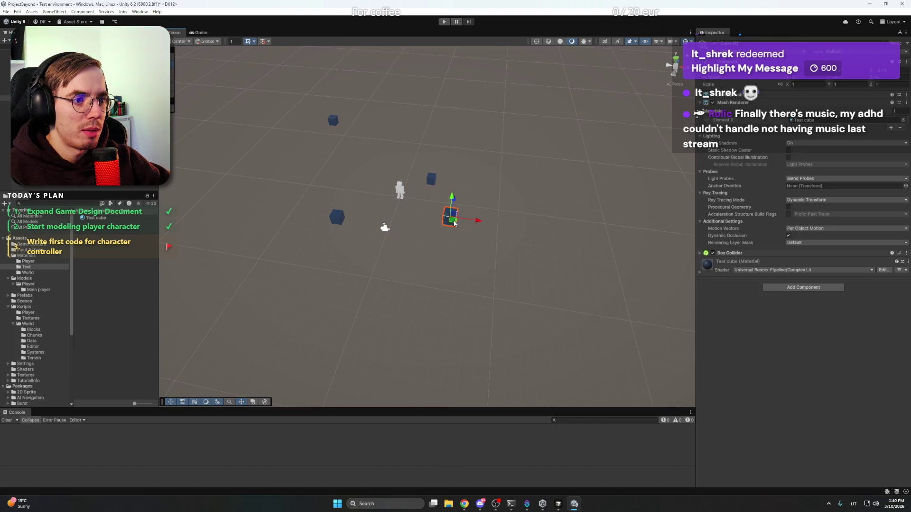
{"action": "mouse_move", "coordinate": [454, 223]}
{"action": "left_mouse_down"}
{"action": "mouse_move", "coordinate": [354, 281]}
{"action": "mouse_move", "coordinate": [335, 353]}
{"action": "left_mouse_up"}
{"action": "scroll", "coordinate": [439, 253], "scroll_direction": "down", "scroll_amount": 1}
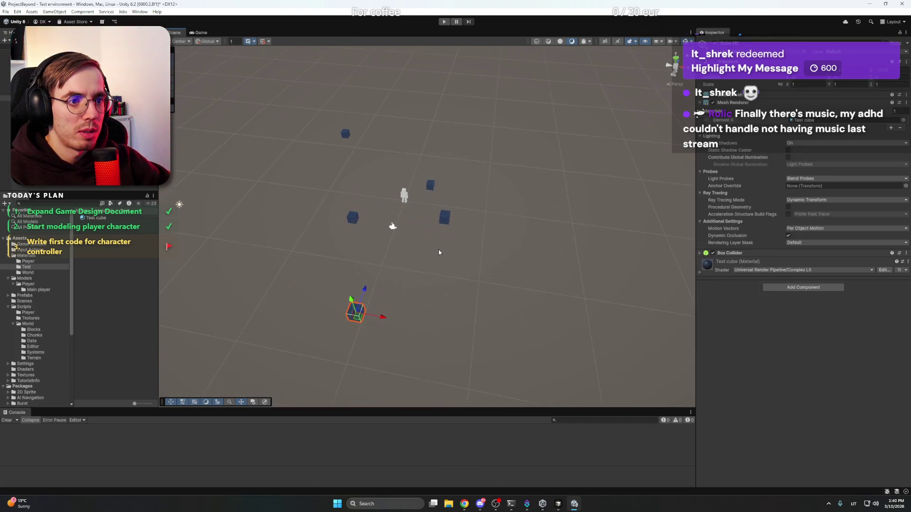
{"action": "left_click", "coordinate": [438, 253]}
{"action": "left_click_drag", "start_coordinate": [439, 252], "coordinate": [419, 194]}
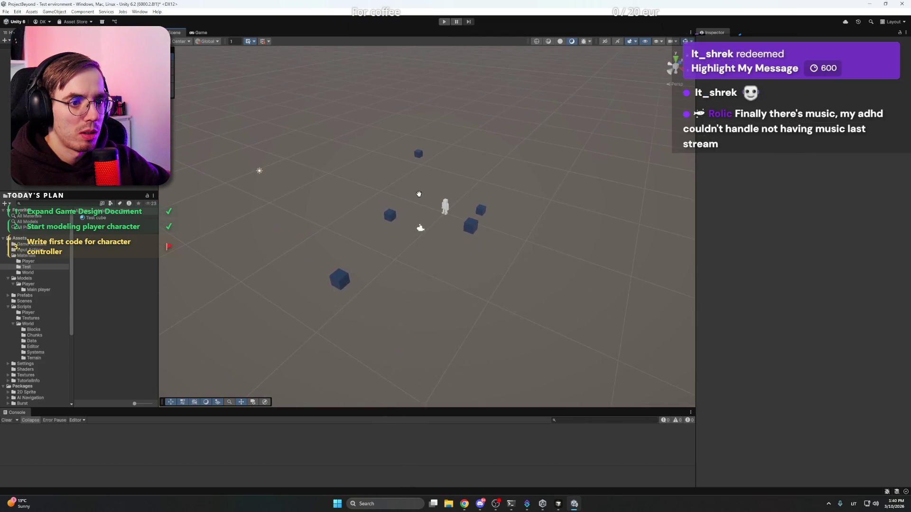
{"action": "left_click", "coordinate": [339, 279]}
{"action": "mouse_move", "coordinate": [339, 280]}
{"action": "left_mouse_down"}
{"action": "mouse_move", "coordinate": [278, 276]}
{"action": "mouse_move", "coordinate": [346, 347]}
{"action": "mouse_move", "coordinate": [362, 343]}
{"action": "left_mouse_up"}
Duplicate two cubes with Ctrl+D, placing one copy to the left and one far up-right
{"action": "left_click", "coordinate": [392, 220]}
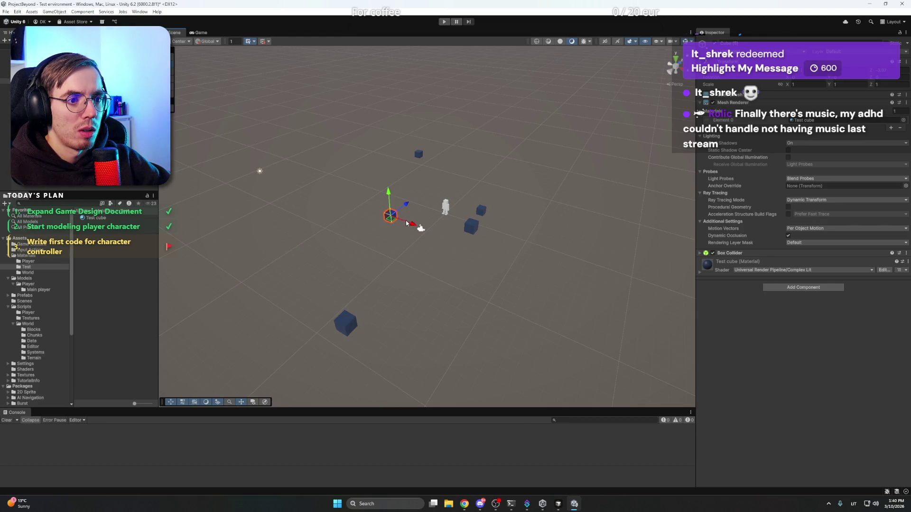
{"action": "key", "text": "ctrl+d"}
{"action": "mouse_move", "coordinate": [407, 223]}
{"action": "left_mouse_down"}
{"action": "mouse_move", "coordinate": [368, 251]}
{"action": "mouse_move", "coordinate": [279, 243]}
{"action": "left_mouse_up"}
{"action": "left_click", "coordinate": [483, 215]}
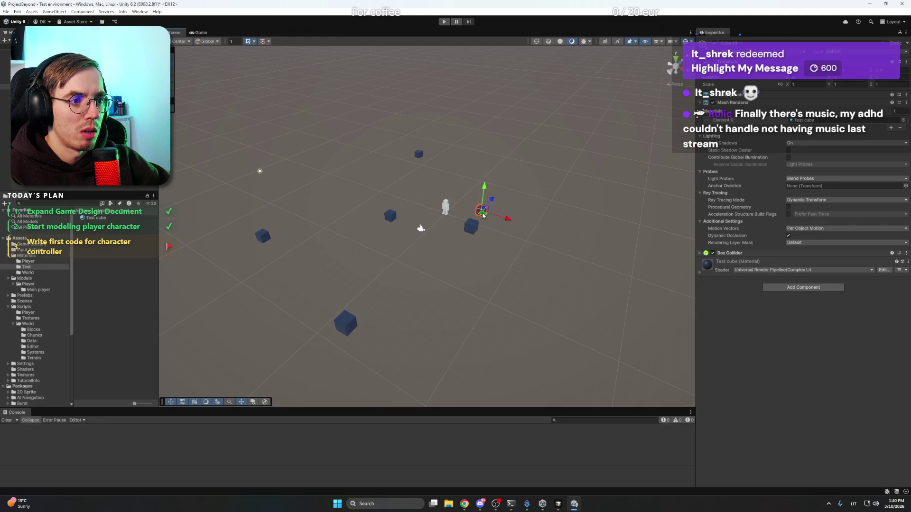
{"action": "key", "text": "ctrl+d"}
{"action": "left_click_drag", "start_coordinate": [484, 217], "coordinate": [539, 136]}
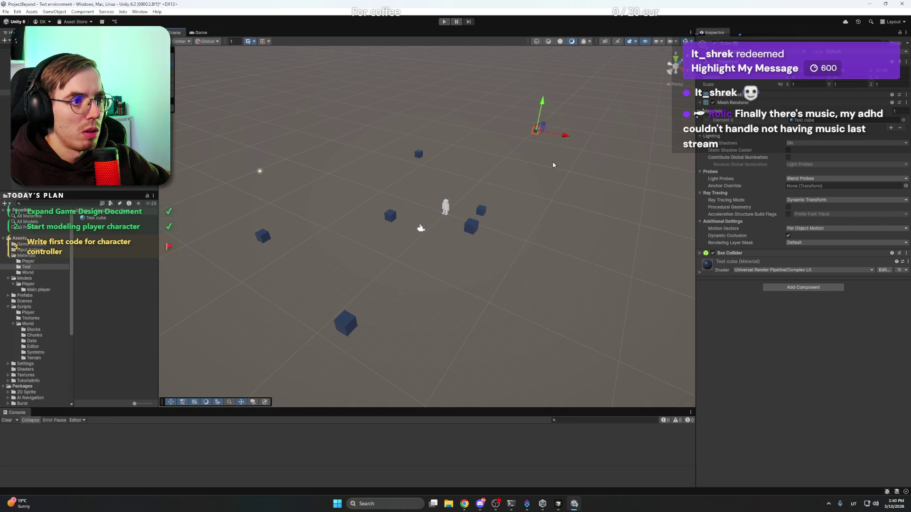
Spread two small distant cubes farther right and farther back across the ground
{"action": "left_click", "coordinate": [475, 225]}
{"action": "scroll", "coordinate": [475, 225], "scroll_direction": "down", "scroll_amount": 1}
{"action": "mouse_move", "coordinate": [470, 237]}
{"action": "left_mouse_down"}
{"action": "mouse_move", "coordinate": [512, 226]}
{"action": "mouse_move", "coordinate": [455, 255]}
{"action": "left_mouse_up"}
{"action": "scroll", "coordinate": [420, 228], "scroll_direction": "down", "scroll_amount": 5}
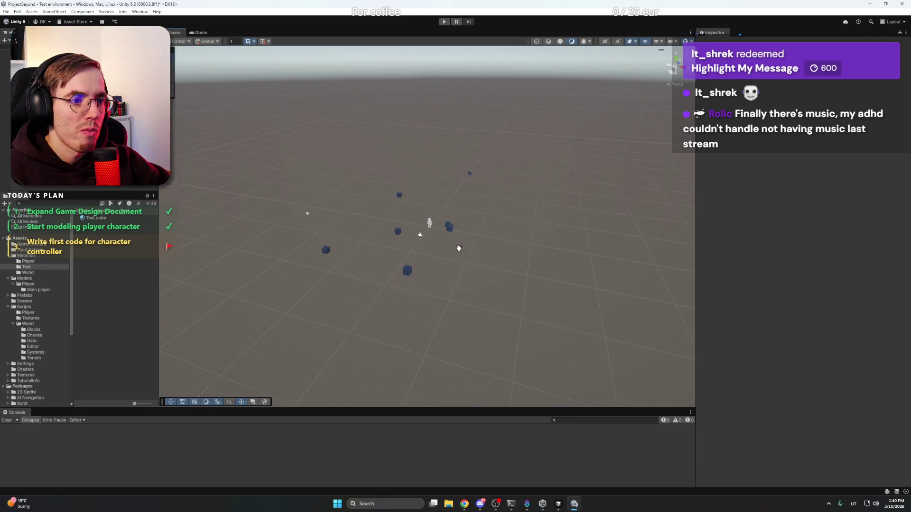
{"action": "mouse_move", "coordinate": [503, 204]}
{"action": "left_mouse_down"}
{"action": "mouse_move", "coordinate": [513, 219]}
{"action": "mouse_move", "coordinate": [500, 273]}
{"action": "left_mouse_up"}
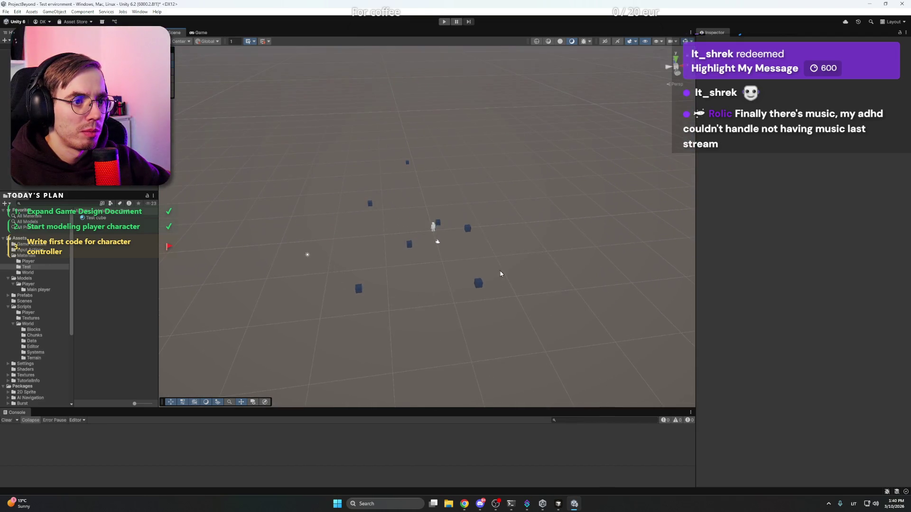
{"action": "left_click", "coordinate": [439, 223]}
{"action": "mouse_move", "coordinate": [438, 222]}
{"action": "left_mouse_down"}
{"action": "mouse_move", "coordinate": [522, 150]}
{"action": "mouse_move", "coordinate": [513, 201]}
{"action": "mouse_move", "coordinate": [520, 135]}
{"action": "left_mouse_up"}
{"action": "left_click", "coordinate": [503, 214]}
{"action": "mouse_move", "coordinate": [505, 214]}
{"action": "left_mouse_down"}
{"action": "mouse_move", "coordinate": [523, 119]}
{"action": "mouse_move", "coordinate": [489, 114]}
{"action": "mouse_move", "coordinate": [463, 133]}
{"action": "left_mouse_up"}
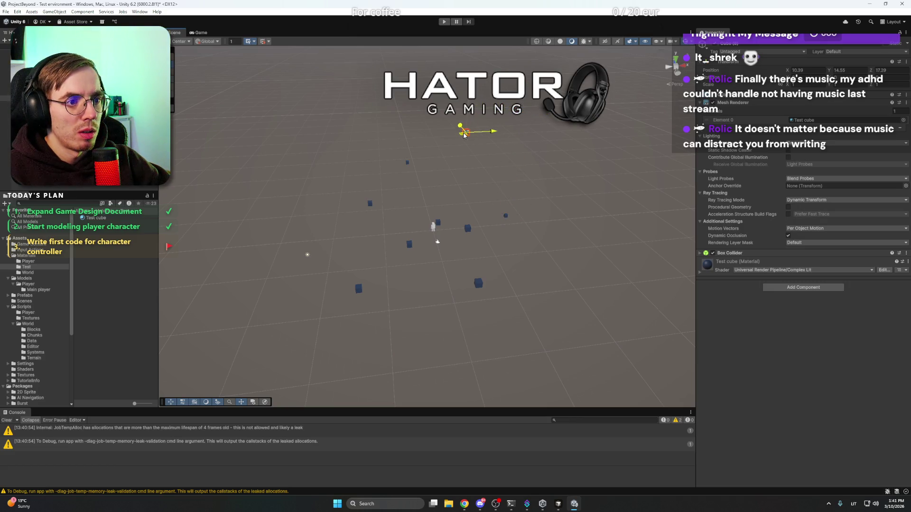
{"action": "left_click", "coordinate": [475, 206]}
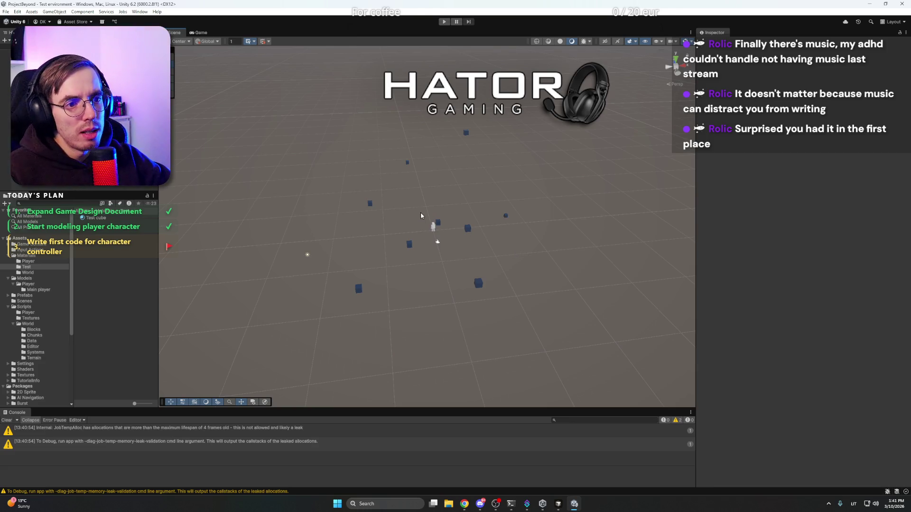
{"action": "left_click_drag", "start_coordinate": [420, 216], "coordinate": [423, 211]}
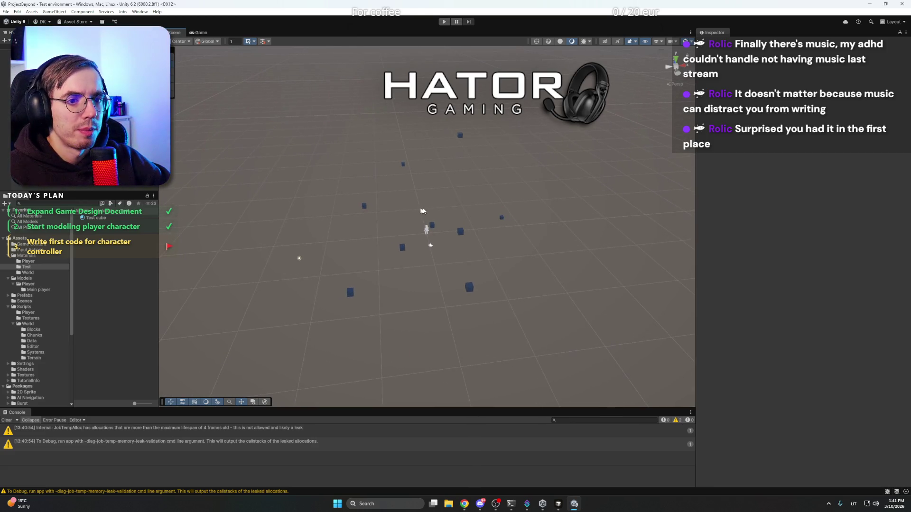
{"action": "left_click", "coordinate": [441, 227]}
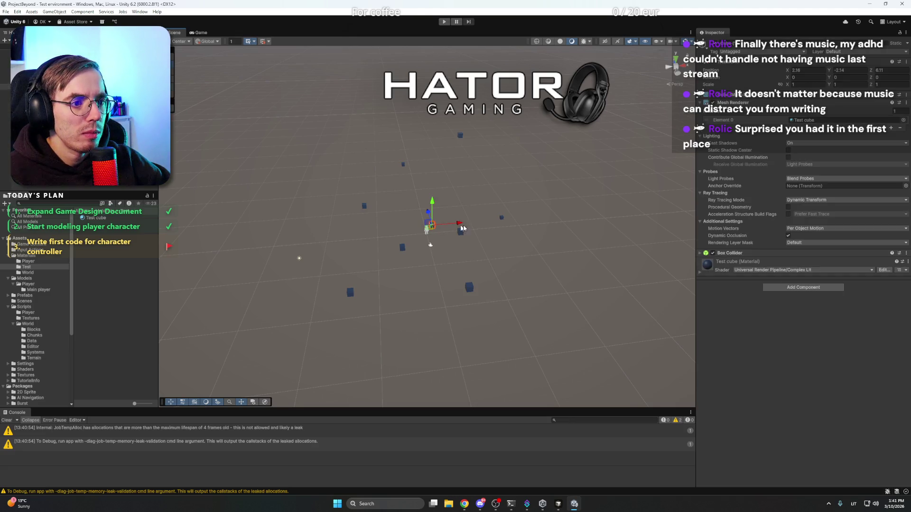
Lighten the selected cube's blue base colour slightly in its material settings
{"action": "left_click", "coordinate": [701, 272]}
{"action": "left_click", "coordinate": [832, 339]}
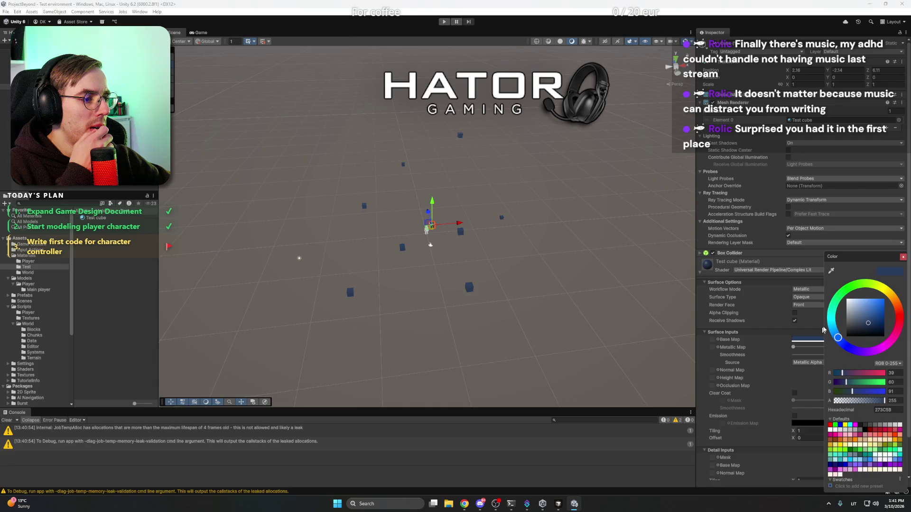
{"action": "mouse_move", "coordinate": [871, 317]}
{"action": "left_mouse_down"}
{"action": "mouse_move", "coordinate": [863, 326]}
{"action": "mouse_move", "coordinate": [874, 324]}
{"action": "left_mouse_up"}
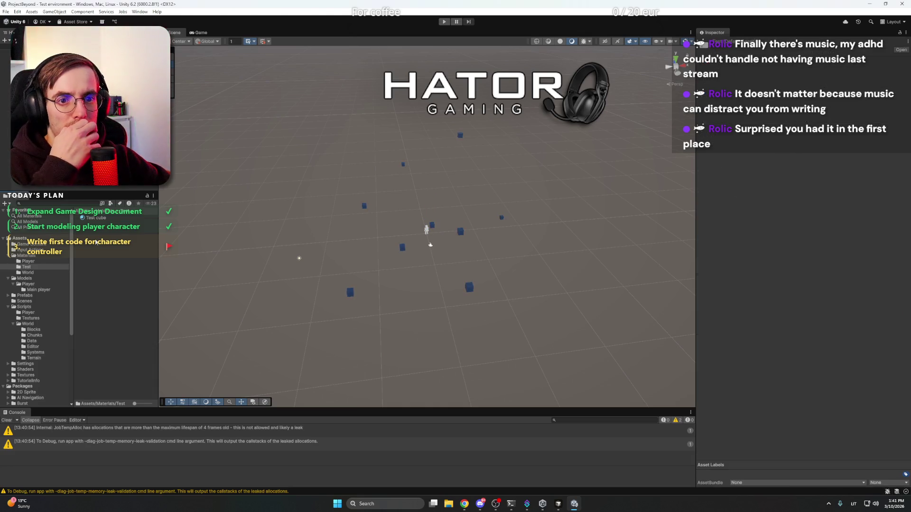
Create a New Material in the Project window, then delete it
{"action": "right_click", "coordinate": [96, 240]}
{"action": "mouse_move", "coordinate": [143, 244]}
{"action": "left_click", "coordinate": [250, 254]}
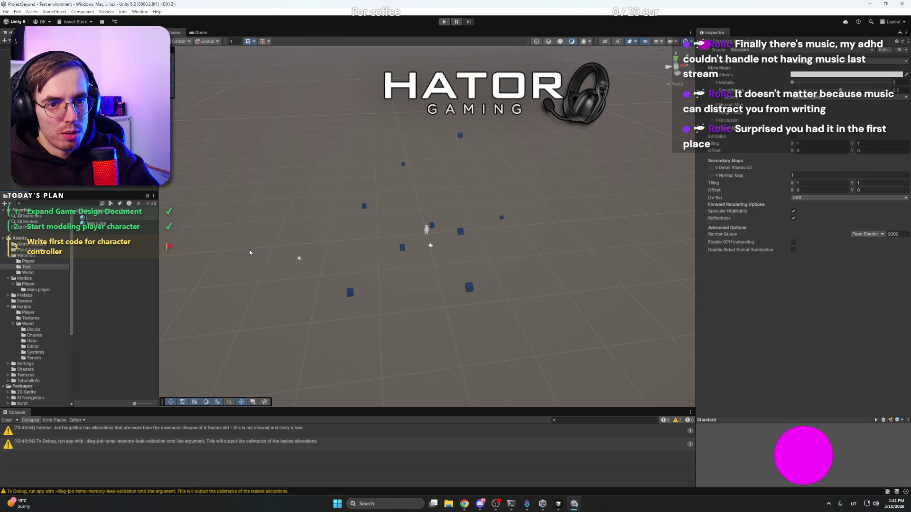
{"action": "key", "text": "Return"}
{"action": "key", "text": "Delete"}
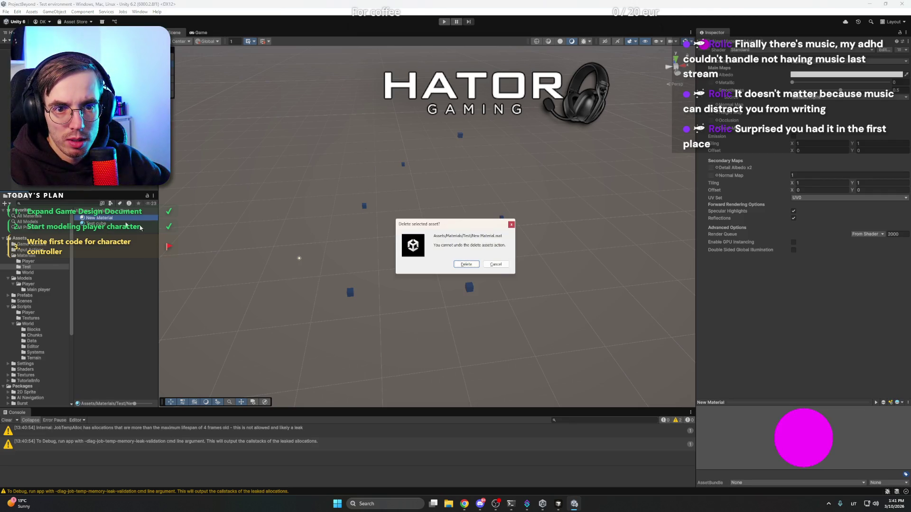
{"action": "left_click", "coordinate": [456, 264]}
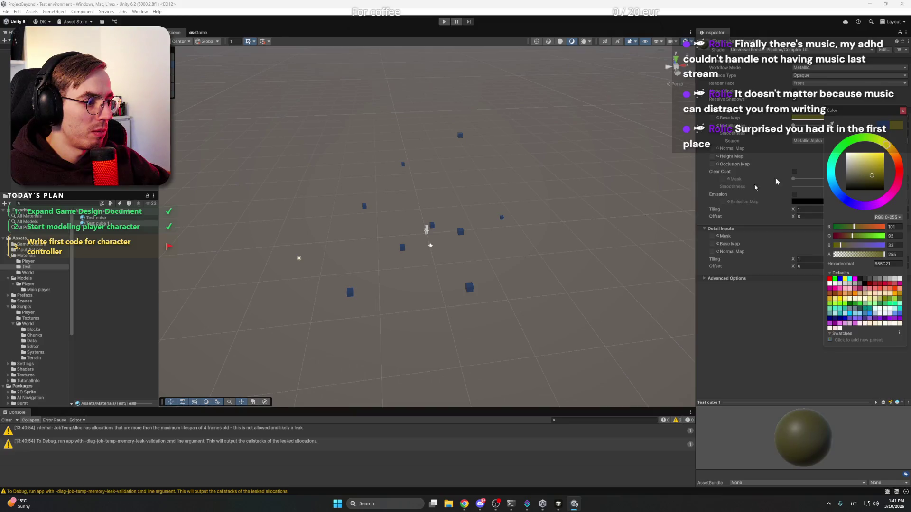
Apply Test cube 1 to a cube near the character, colour it yellow, and frame the Player
{"action": "left_click_drag", "start_coordinate": [97, 224], "coordinate": [497, 231]}
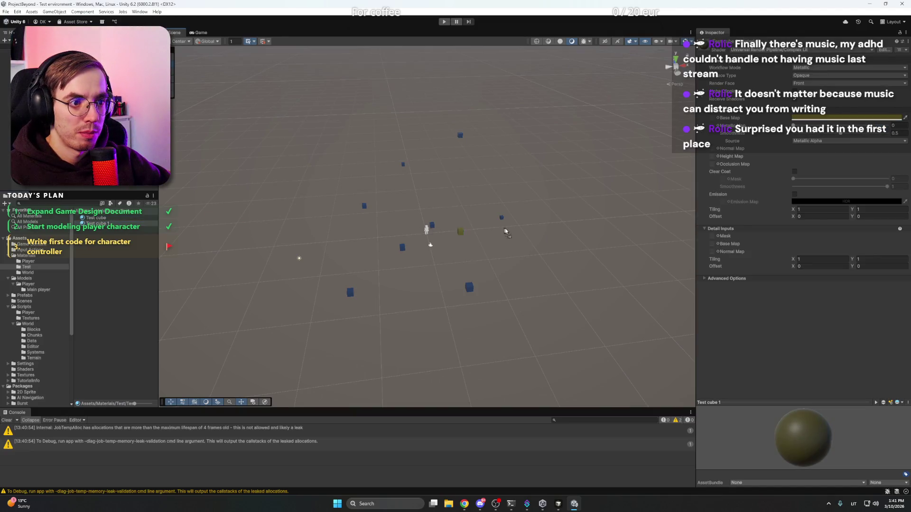
{"action": "left_click_drag", "start_coordinate": [434, 226], "coordinate": [435, 229]}
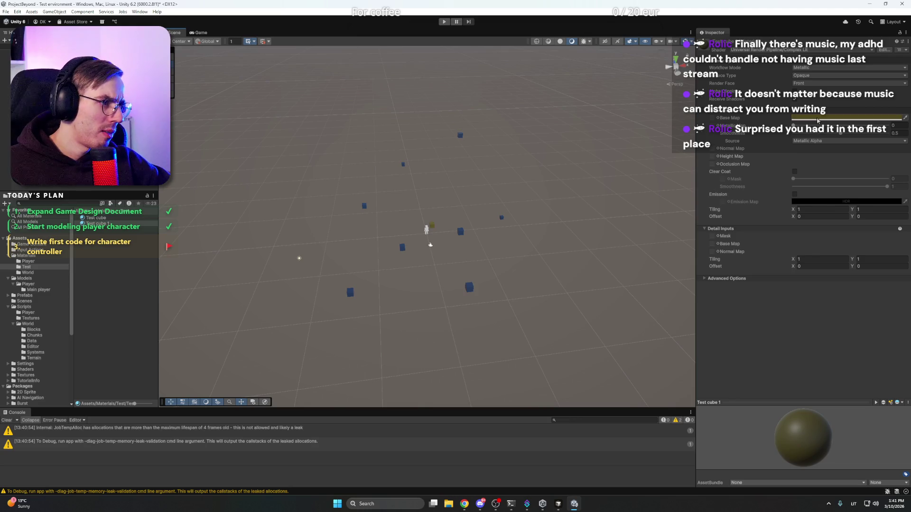
{"action": "left_click", "coordinate": [849, 117]}
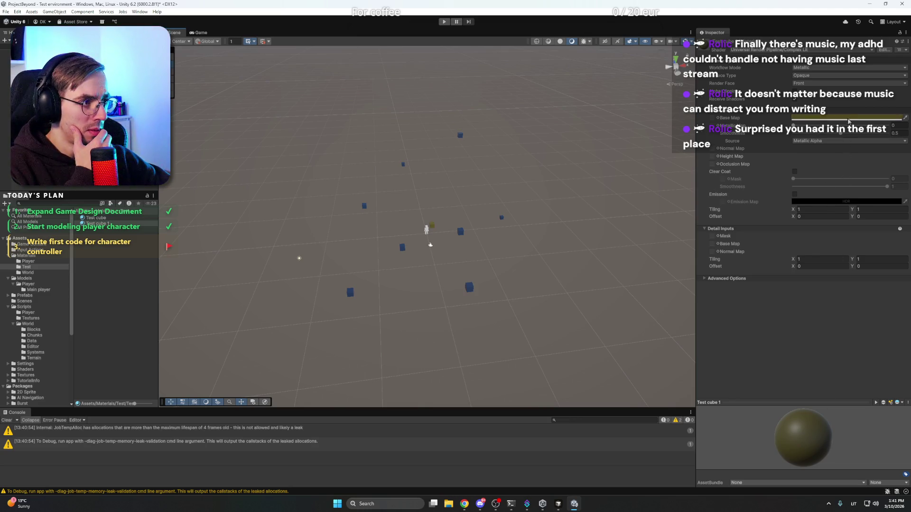
{"action": "left_click_drag", "start_coordinate": [872, 162], "coordinate": [884, 163]}
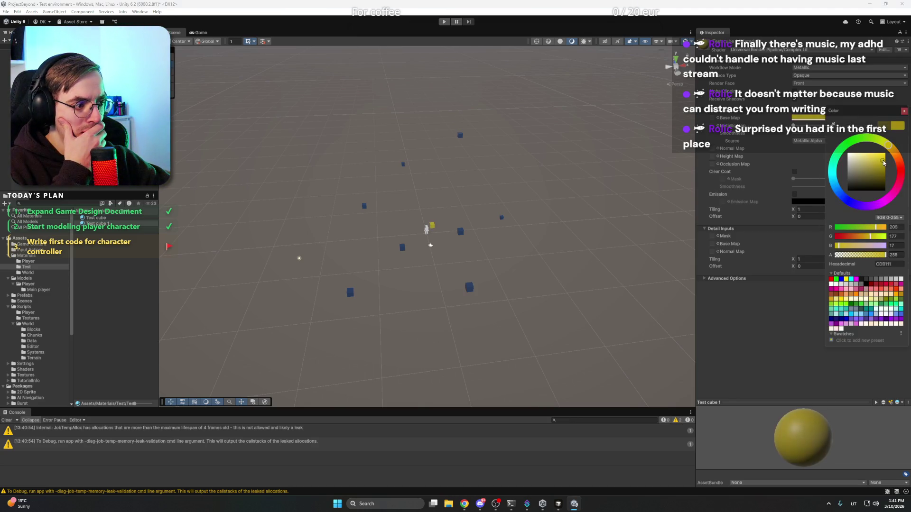
{"action": "left_click", "coordinate": [501, 201]}
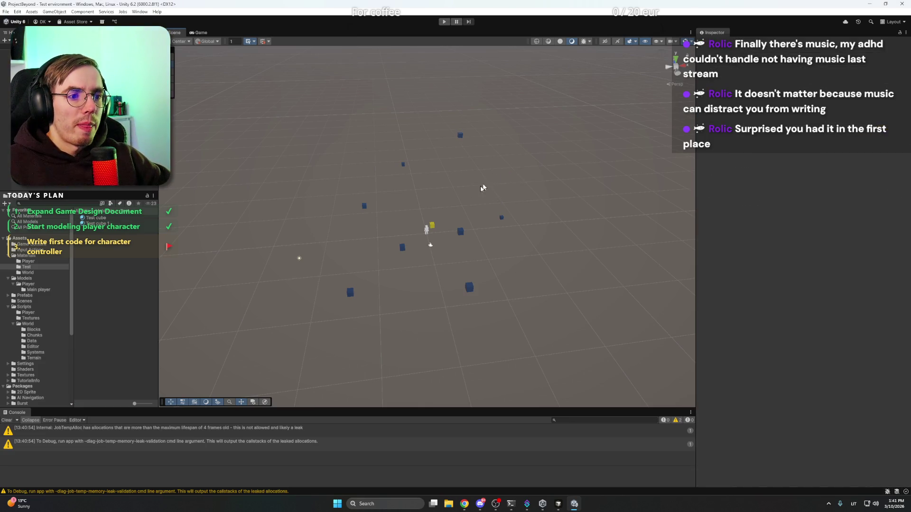
{"action": "left_click", "coordinate": [428, 244]}
{"action": "key", "text": "f"}
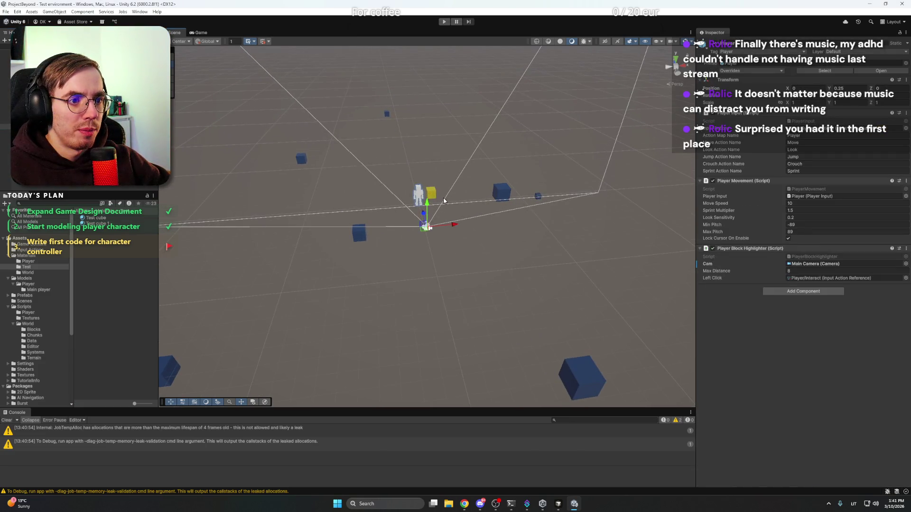
Orbit around the player, start play mode, and dock the Game and Scene views side by side
{"action": "scroll", "coordinate": [442, 193], "scroll_direction": "up", "scroll_amount": 5}
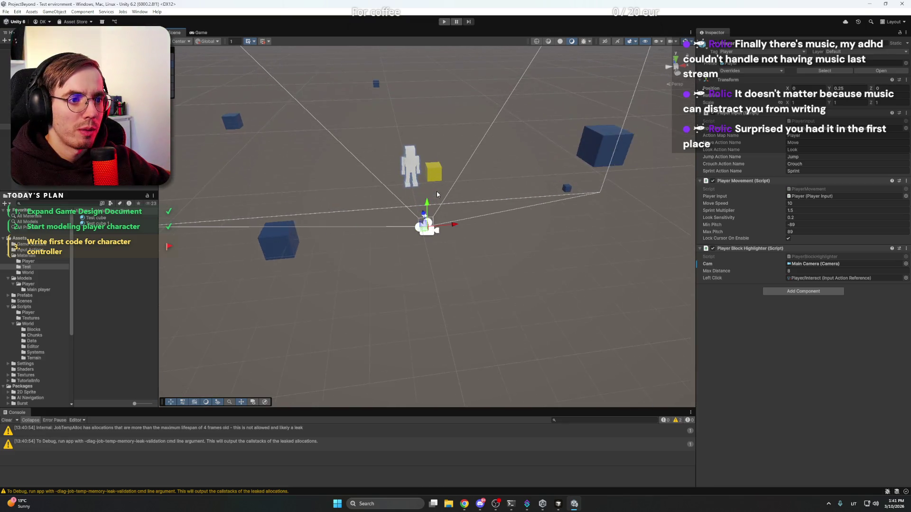
{"action": "left_click_drag", "start_coordinate": [434, 164], "coordinate": [278, 235]}
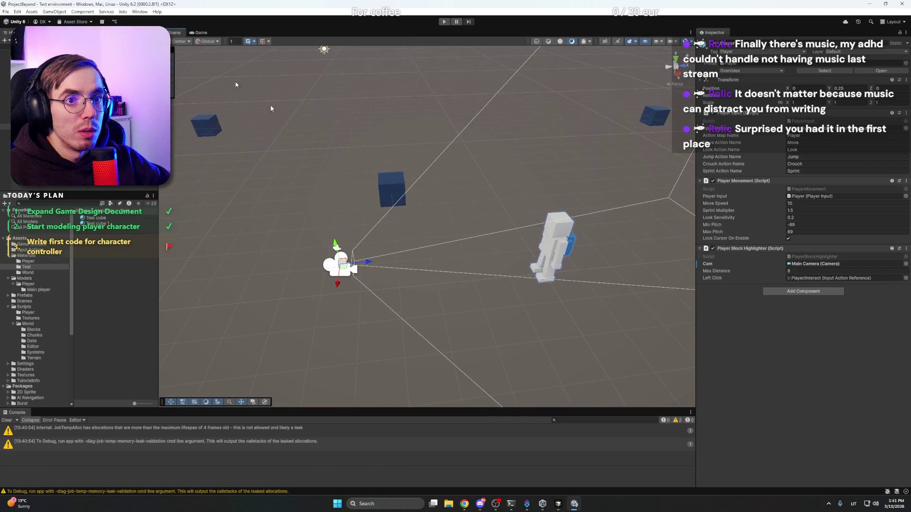
{"action": "key", "text": "ctrl+p"}
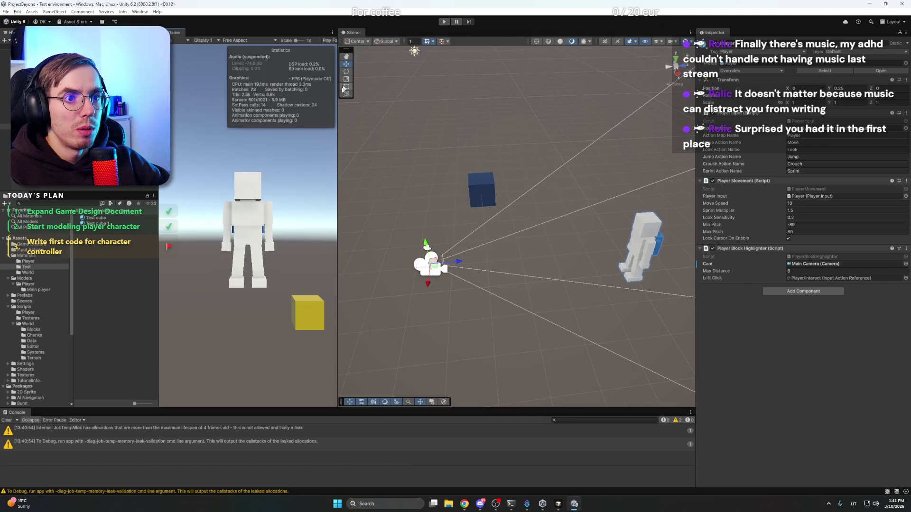
{"action": "mouse_move", "coordinate": [337, 88]}
{"action": "left_mouse_down"}
{"action": "mouse_move", "coordinate": [447, 103]}
{"action": "mouse_move", "coordinate": [418, 103]}
{"action": "left_mouse_up"}
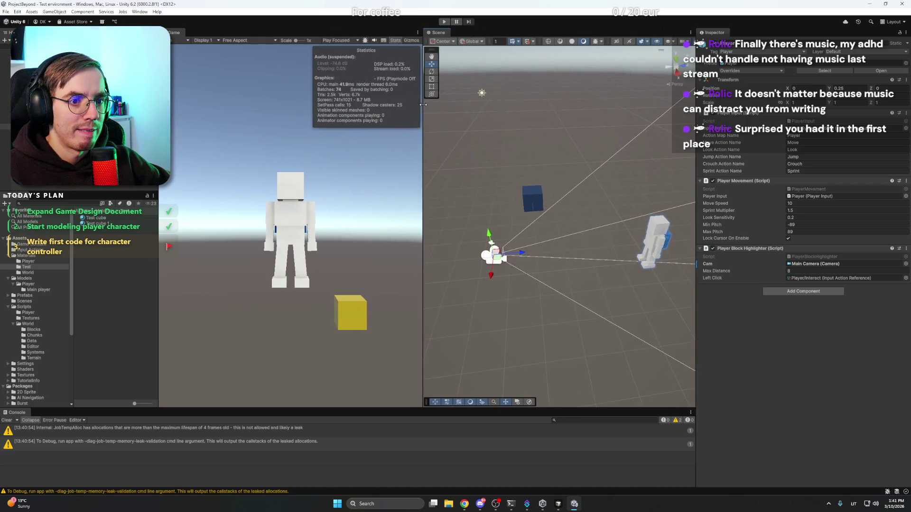
{"action": "left_click_drag", "start_coordinate": [517, 232], "coordinate": [525, 216]}
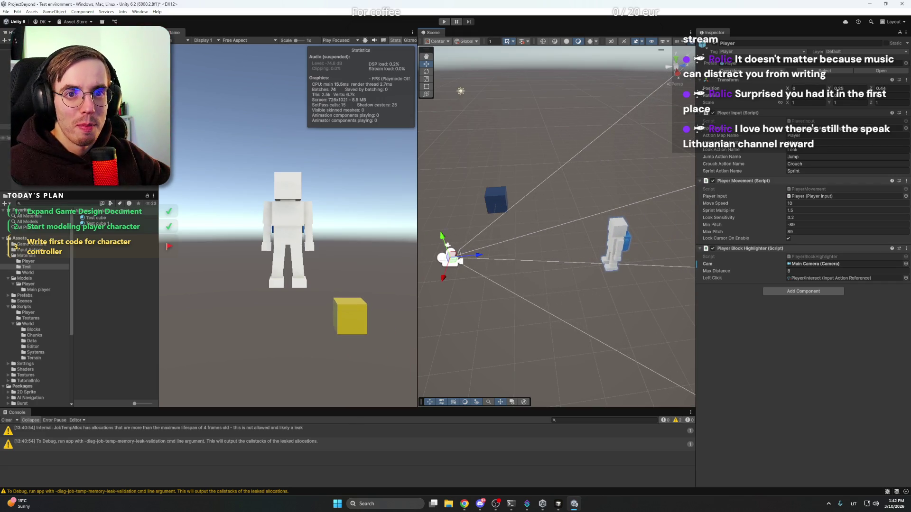
Move the Main Camera closer and set the Player model's Rotation Y to 180
{"action": "left_click", "coordinate": [477, 256]}
{"action": "mouse_move", "coordinate": [538, 255]}
{"action": "left_mouse_down"}
{"action": "mouse_move", "coordinate": [654, 244]}
{"action": "mouse_move", "coordinate": [571, 247]}
{"action": "left_mouse_up"}
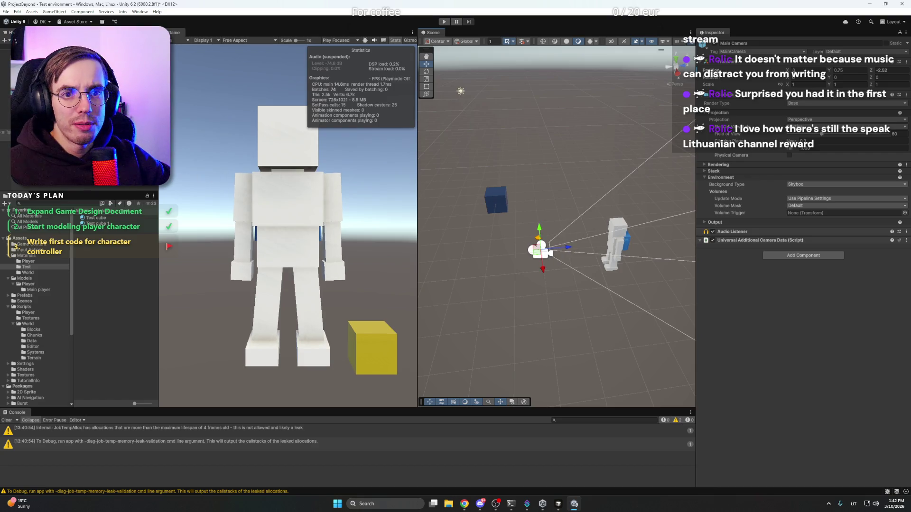
{"action": "left_click", "coordinate": [615, 245]}
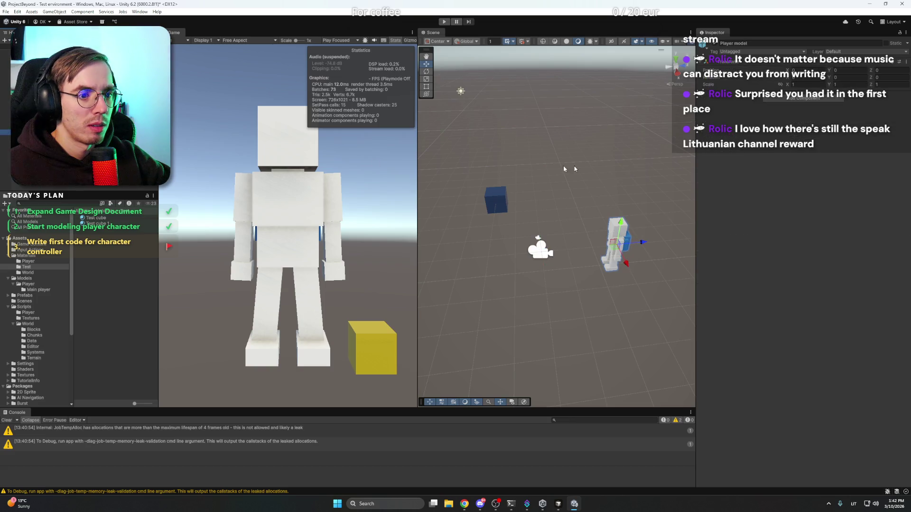
{"action": "left_click_drag", "start_coordinate": [830, 77], "coordinate": [853, 81]}
{"action": "type", "text": "180"}
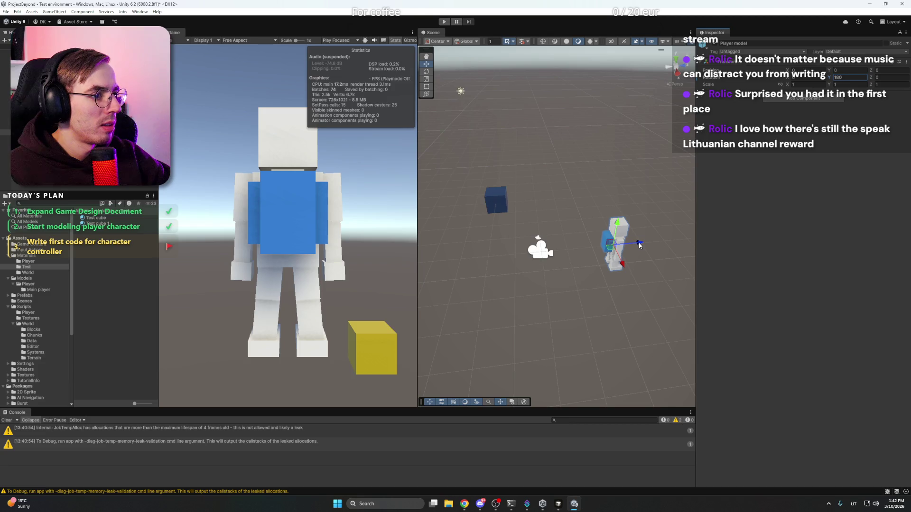
Set the Player model's Position Z to 0 and turn off the Game view Stats overlay
{"action": "left_click_drag", "start_coordinate": [639, 245], "coordinate": [626, 245]}
{"action": "double_click", "coordinate": [888, 69]}
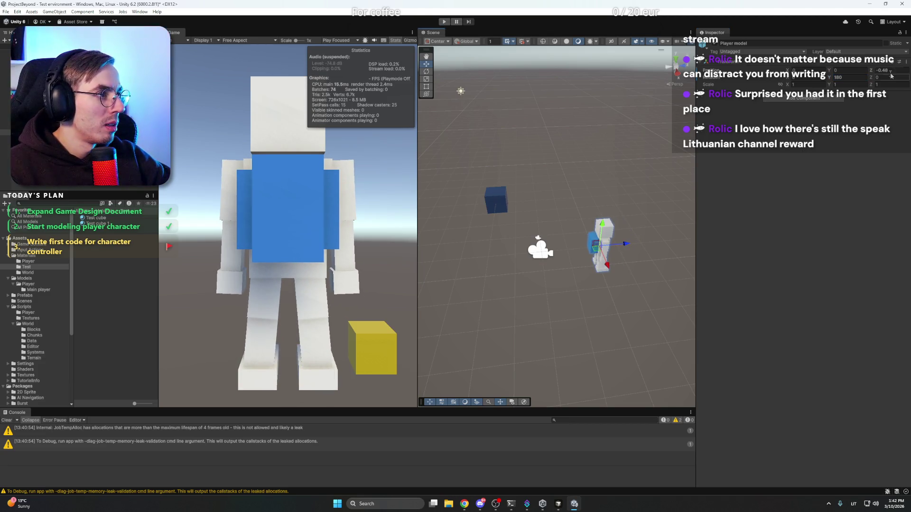
{"action": "type", "text": "0"}
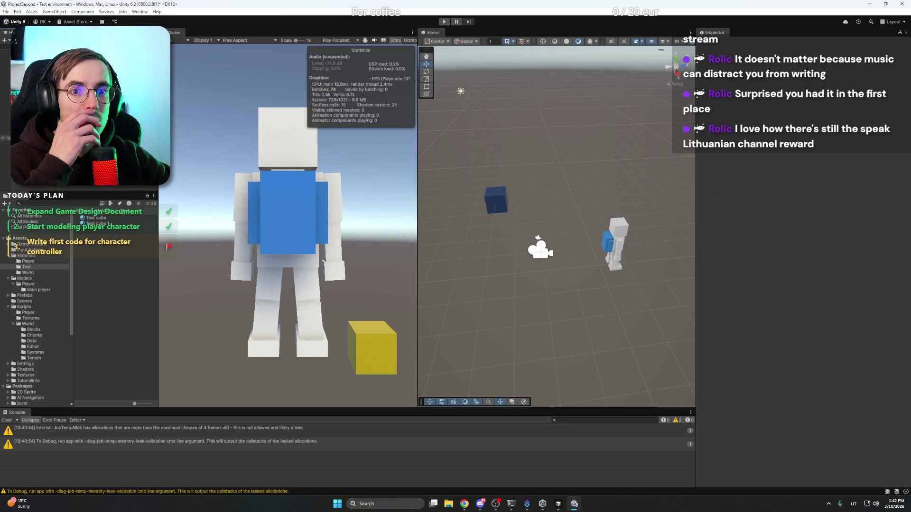
{"action": "left_click", "coordinate": [540, 251]}
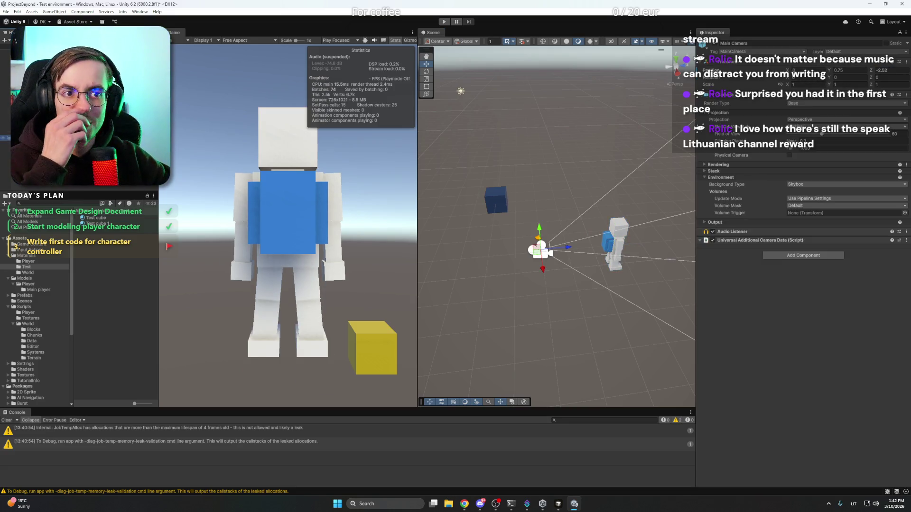
{"action": "left_click", "coordinate": [395, 42]}
{"action": "left_click_drag", "start_coordinate": [615, 243], "coordinate": [220, 167]}
Create an empty object named Third person camera pivot and drag the Main Camera under it
{"action": "right_click", "coordinate": [57, 127]}
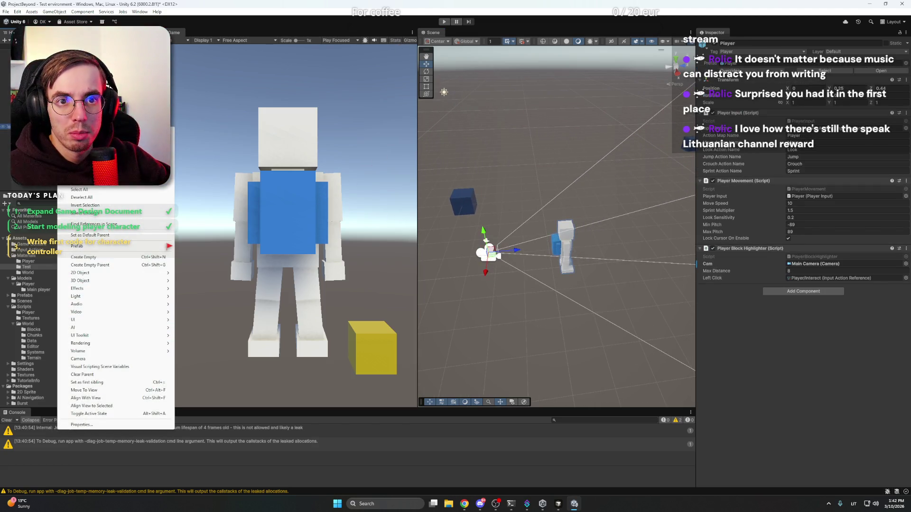
{"action": "left_click", "coordinate": [117, 260]}
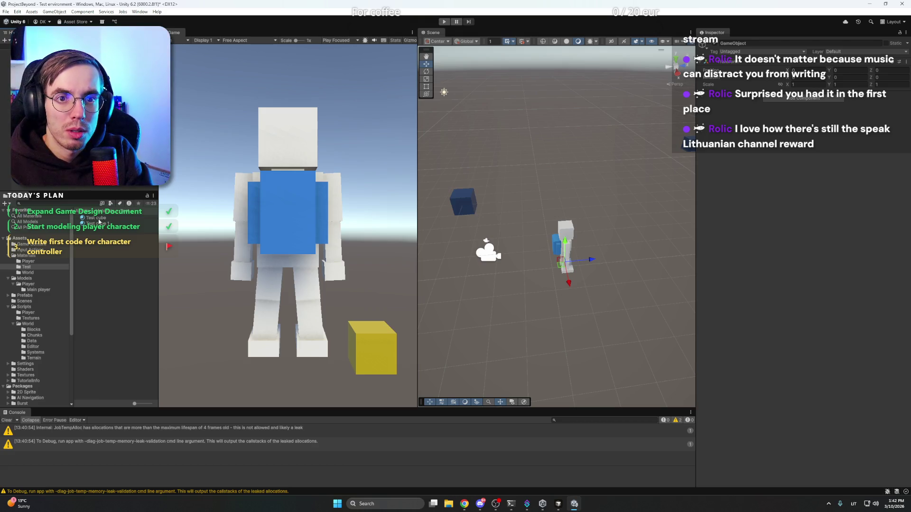
{"action": "key", "text": "Return"}
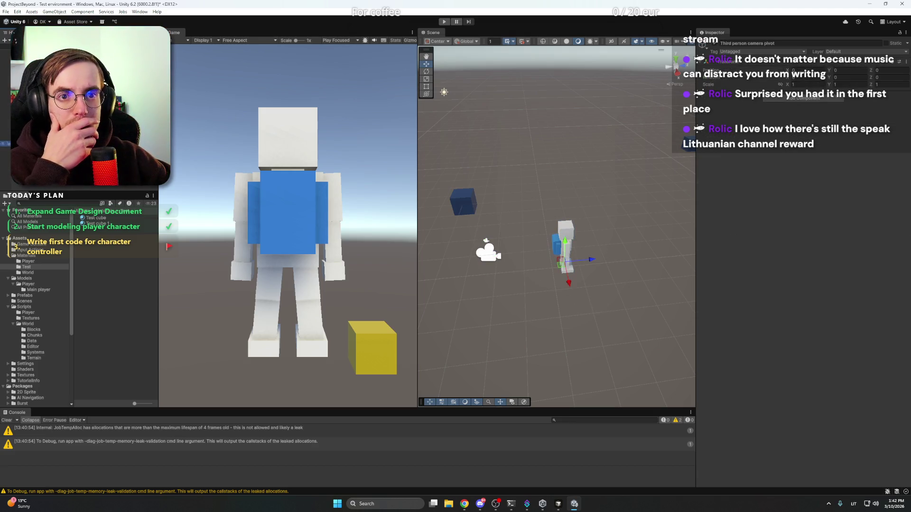
{"action": "left_click", "coordinate": [38, 138]}
{"action": "left_click_drag", "start_coordinate": [38, 138], "coordinate": [37, 126]}
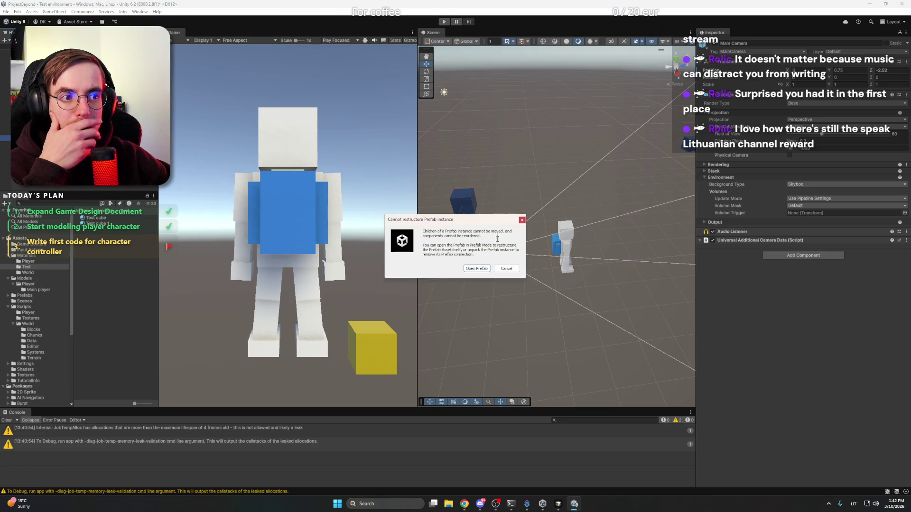
Retry parenting the Main Camera to the pivot, cancelling the prefab restructuring warning
{"action": "left_click", "coordinate": [486, 272]}
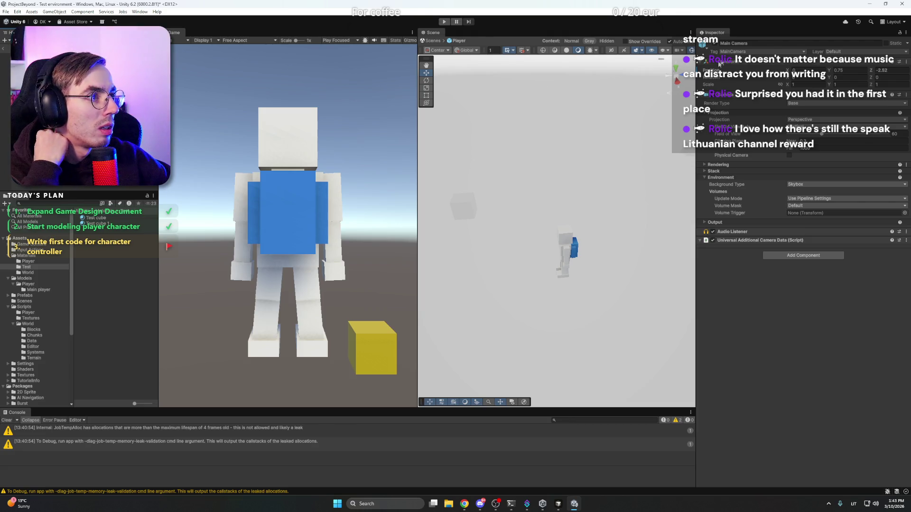
{"action": "left_click", "coordinate": [4, 49]}
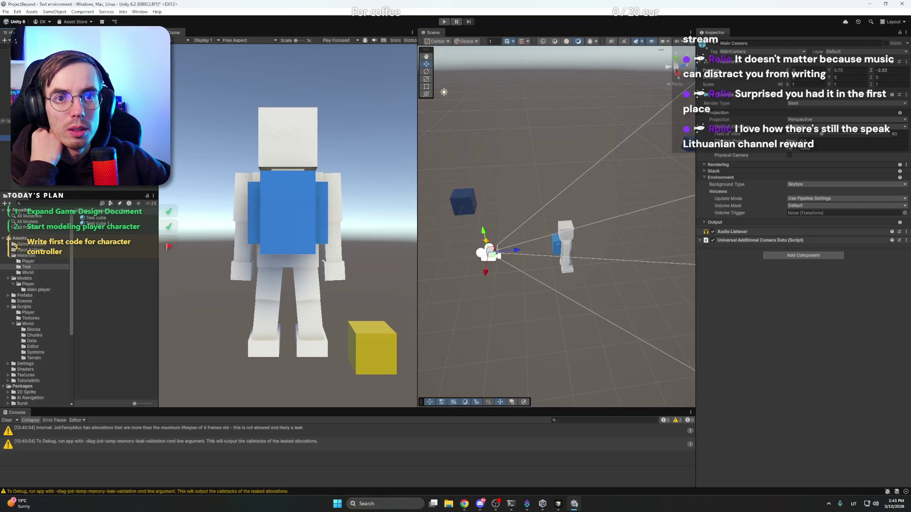
{"action": "left_click", "coordinate": [4, 126]}
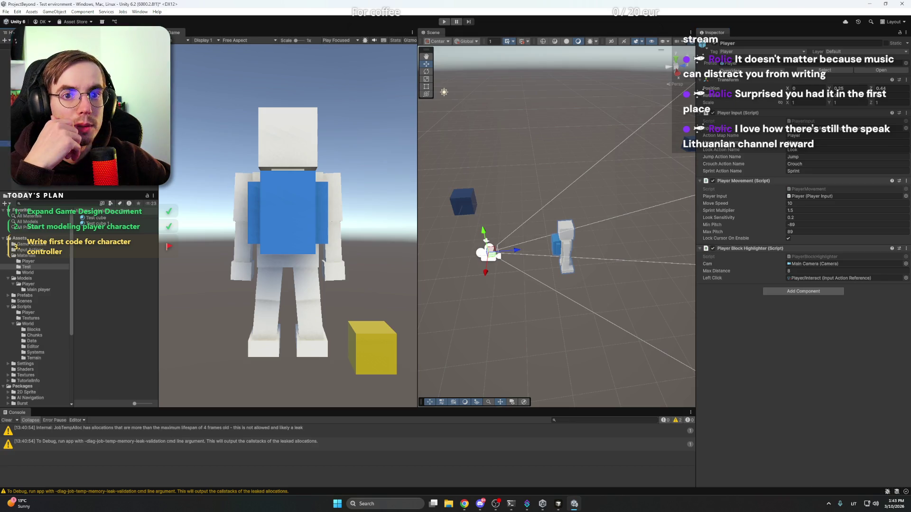
{"action": "left_click", "coordinate": [4, 138]}
{"action": "left_click_drag", "start_coordinate": [4, 138], "coordinate": [19, 119]}
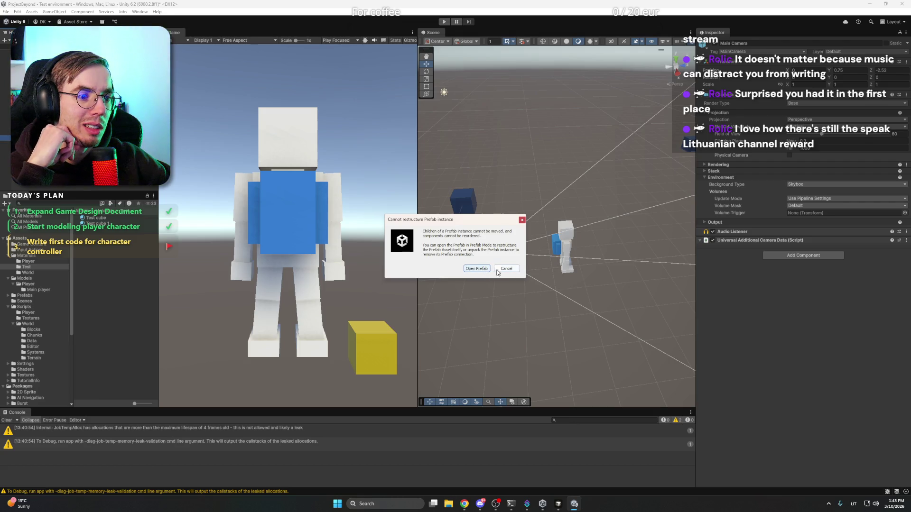
{"action": "left_click", "coordinate": [506, 269]}
Move the camera pivot back to Z -1.52, re-parent the Main Camera, and open the Player prefab
{"action": "left_click", "coordinate": [569, 264]}
{"action": "left_click", "coordinate": [570, 265]}
{"action": "mouse_move", "coordinate": [592, 262]}
{"action": "left_mouse_down"}
{"action": "mouse_move", "coordinate": [524, 258]}
{"action": "mouse_move", "coordinate": [518, 219]}
{"action": "left_mouse_up"}
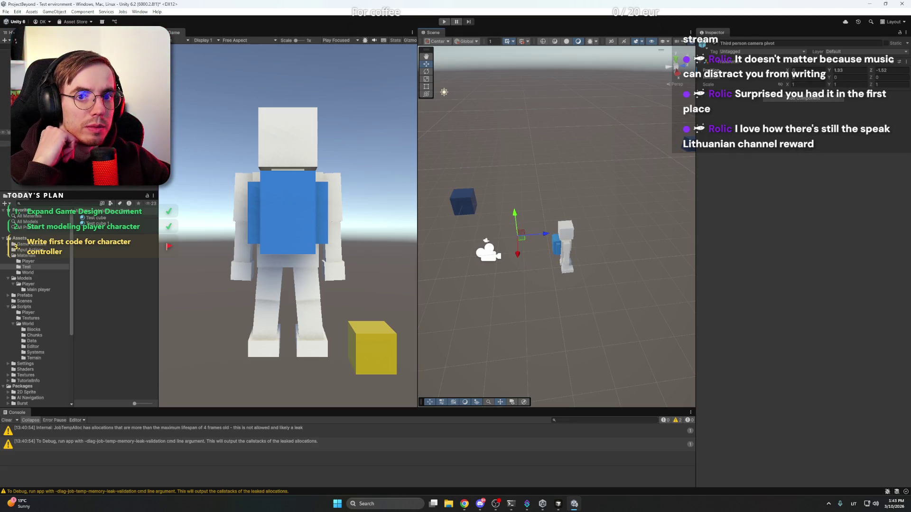
{"action": "left_click", "coordinate": [489, 251]}
{"action": "left_click_drag", "start_coordinate": [48, 119], "coordinate": [47, 99]}
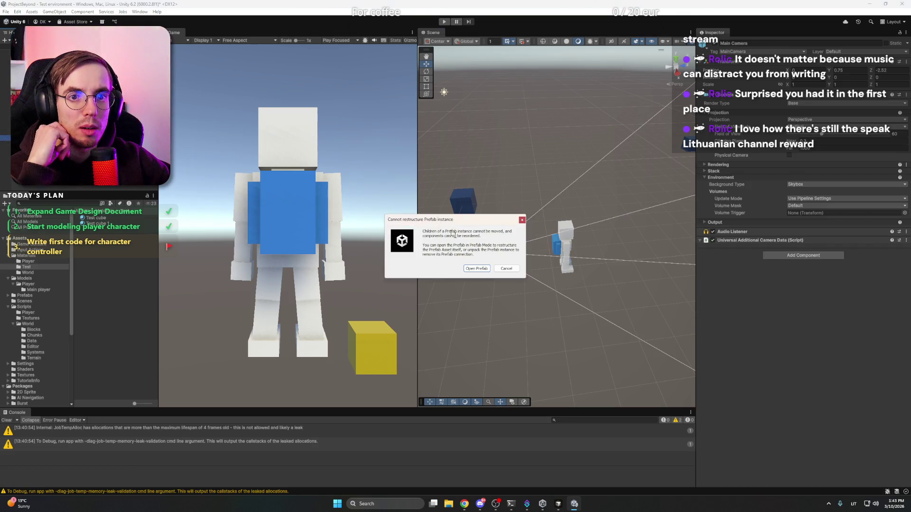
{"action": "left_click", "coordinate": [476, 268]}
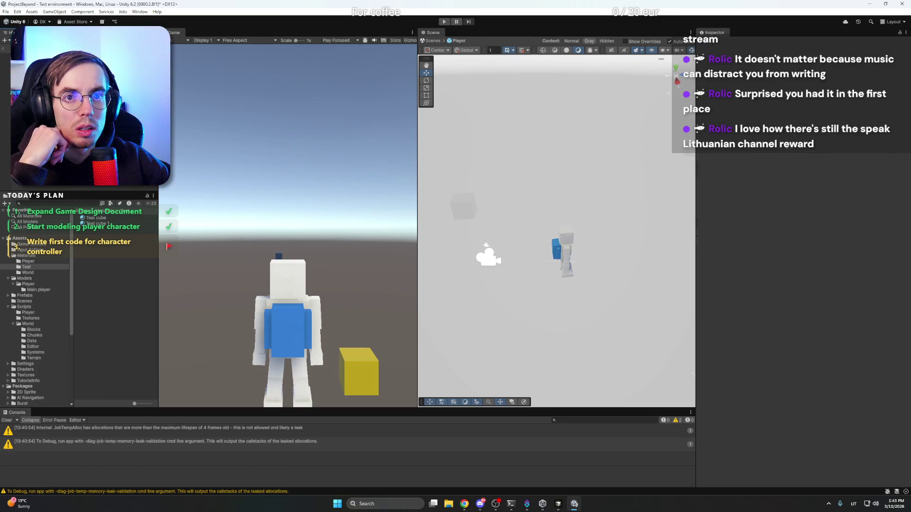
Exit Prefab Mode, set Main Camera Position Y to 0, and dock Scene below the Game view
{"action": "left_click", "coordinate": [5, 50]}
{"action": "left_click", "coordinate": [578, 226]}
{"action": "left_click", "coordinate": [5, 49]}
{"action": "type", "text": "0"}
{"action": "key", "text": "Return"}
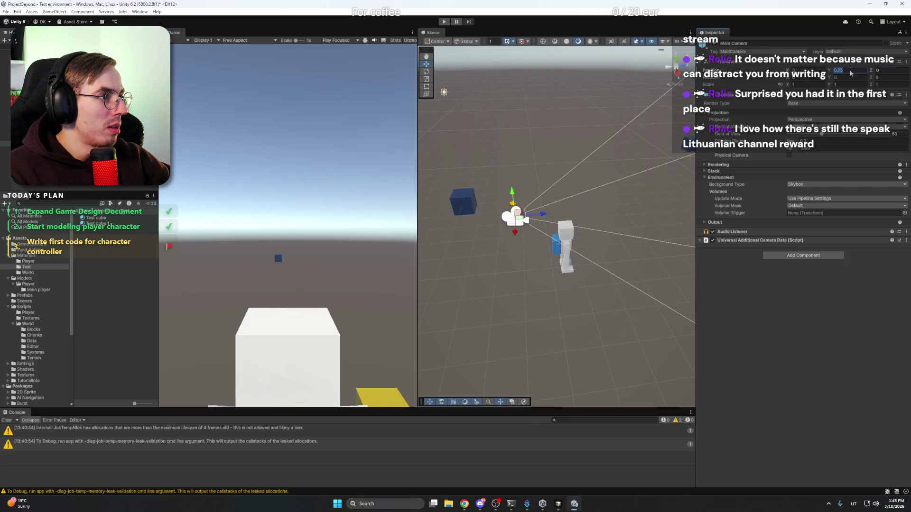
{"action": "type", "text": "0"}
{"action": "left_click", "coordinate": [133, 190]}
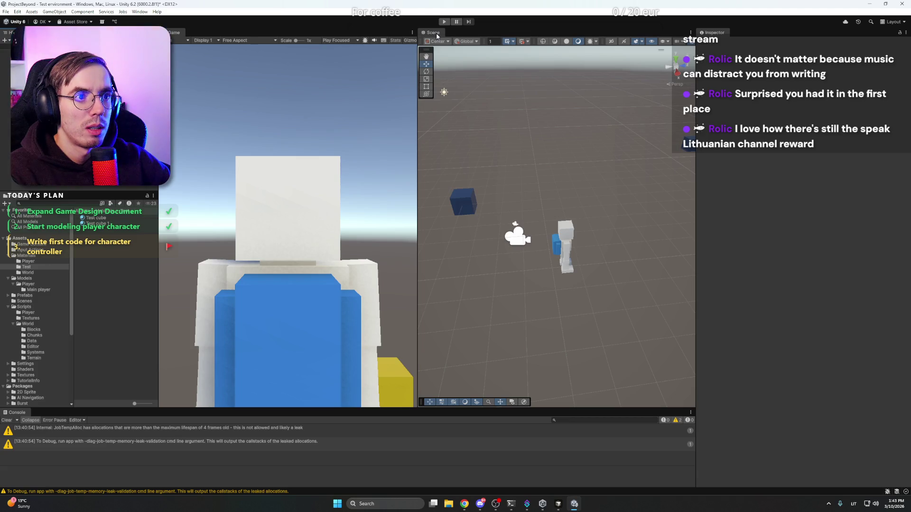
{"action": "mouse_move", "coordinate": [437, 36]}
{"action": "left_mouse_down"}
{"action": "mouse_move", "coordinate": [441, 90]}
{"action": "mouse_move", "coordinate": [263, 349]}
{"action": "mouse_move", "coordinate": [447, 251]}
{"action": "mouse_move", "coordinate": [453, 207]}
{"action": "mouse_move", "coordinate": [455, 270]}
{"action": "left_mouse_up"}
{"action": "scroll", "coordinate": [456, 399], "scroll_direction": "up", "scroll_amount": 5}
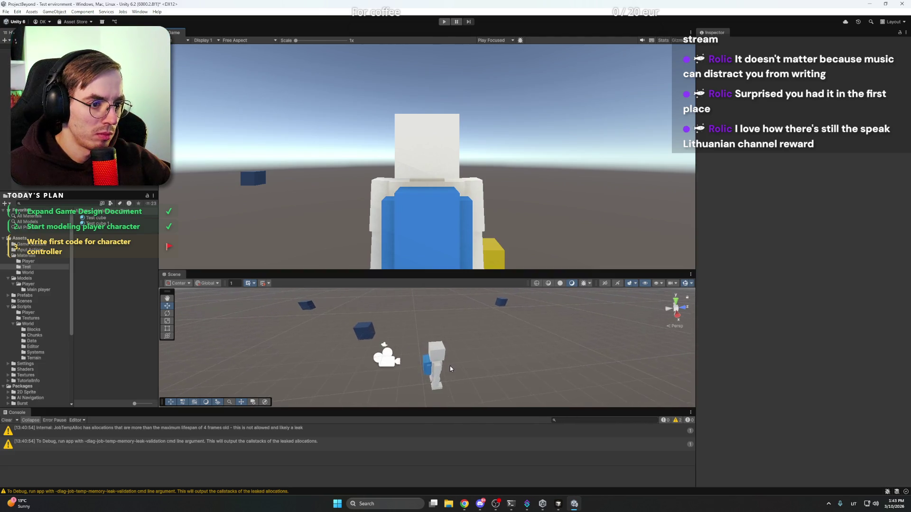
Move the Third person camera pivot back to about Z -2.051
{"action": "mouse_move", "coordinate": [457, 399]}
{"action": "left_mouse_down"}
{"action": "mouse_move", "coordinate": [456, 312]}
{"action": "mouse_move", "coordinate": [417, 323]}
{"action": "mouse_move", "coordinate": [451, 329]}
{"action": "left_mouse_up"}
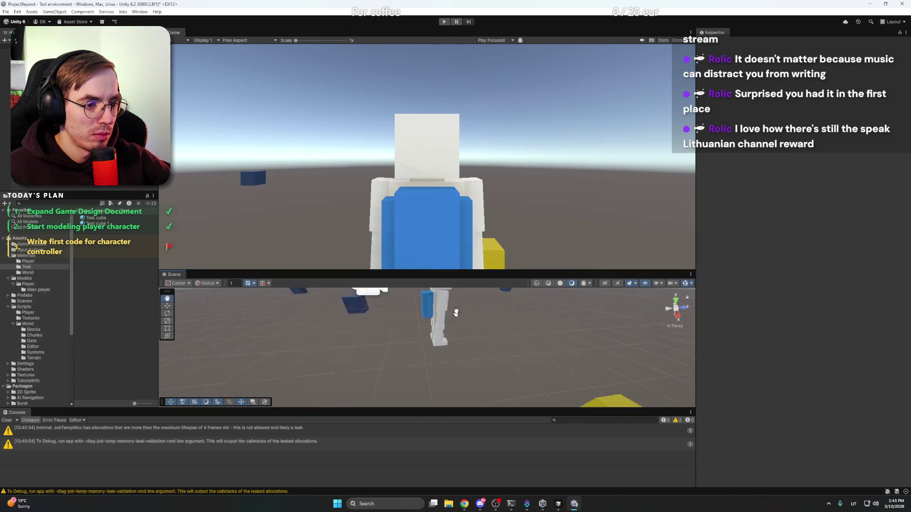
{"action": "scroll", "coordinate": [456, 312], "scroll_direction": "down", "scroll_amount": 3}
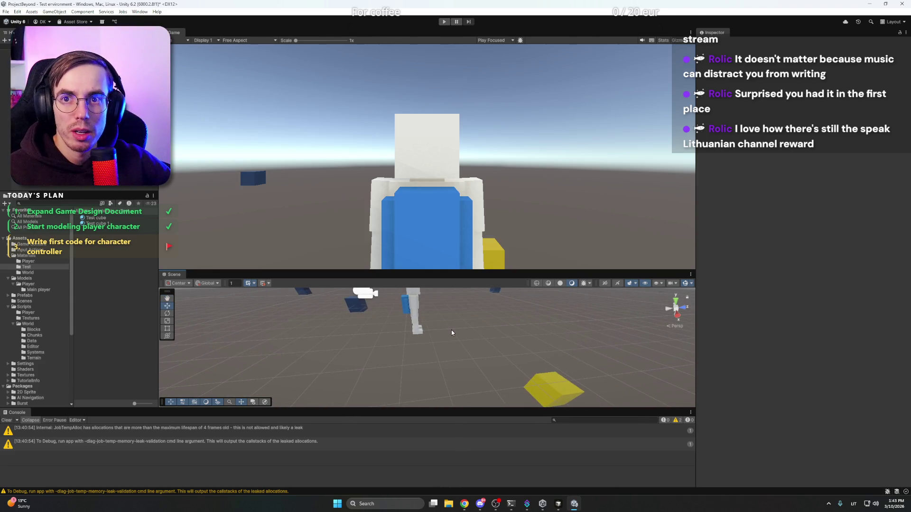
{"action": "left_click", "coordinate": [38, 137]}
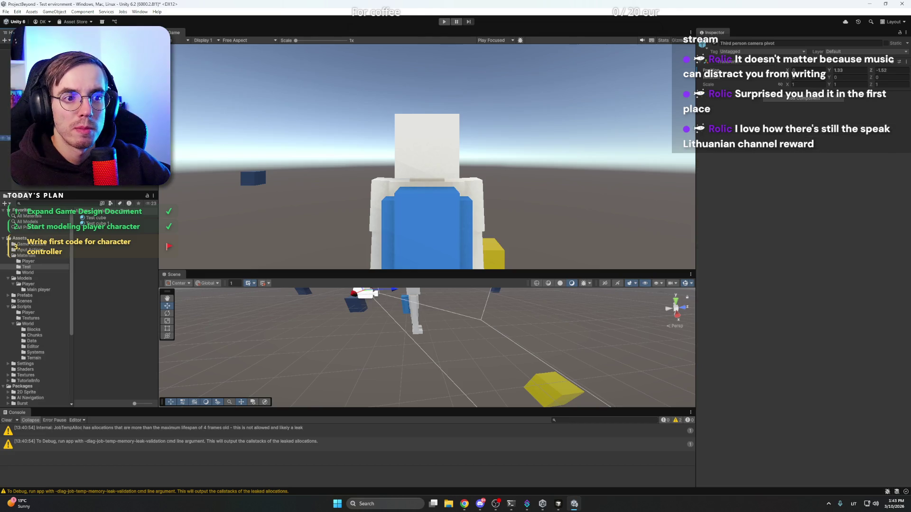
{"action": "left_click_drag", "start_coordinate": [373, 320], "coordinate": [429, 318]}
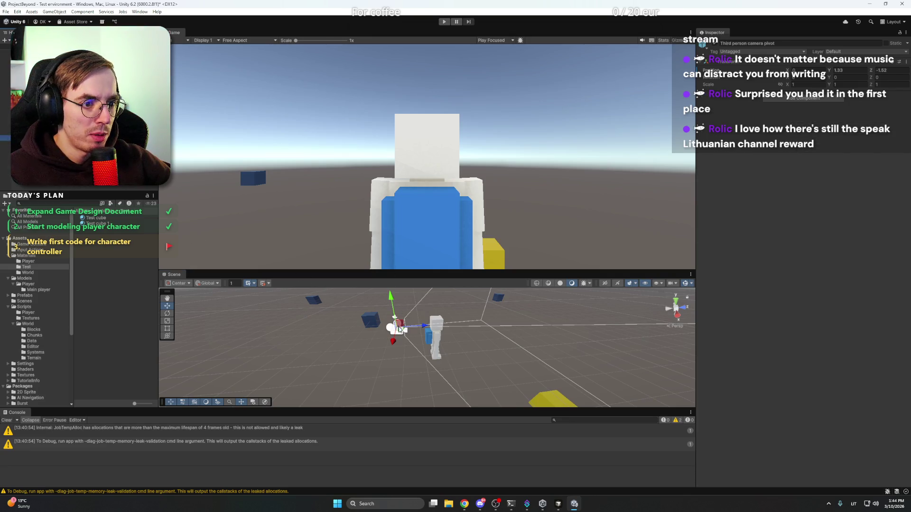
{"action": "mouse_move", "coordinate": [410, 339]}
{"action": "left_mouse_down"}
{"action": "mouse_move", "coordinate": [452, 357]}
{"action": "mouse_move", "coordinate": [433, 356]}
{"action": "mouse_move", "coordinate": [436, 348]}
{"action": "mouse_move", "coordinate": [437, 366]}
{"action": "mouse_move", "coordinate": [451, 366]}
{"action": "mouse_move", "coordinate": [439, 366]}
{"action": "mouse_move", "coordinate": [417, 328]}
{"action": "mouse_move", "coordinate": [418, 337]}
{"action": "mouse_move", "coordinate": [536, 360]}
{"action": "mouse_move", "coordinate": [603, 355]}
{"action": "mouse_move", "coordinate": [543, 325]}
{"action": "mouse_move", "coordinate": [392, 317]}
{"action": "mouse_move", "coordinate": [414, 323]}
{"action": "mouse_move", "coordinate": [373, 313]}
{"action": "mouse_move", "coordinate": [389, 338]}
{"action": "left_mouse_up"}
{"action": "left_click_drag", "start_coordinate": [462, 321], "coordinate": [377, 299]}
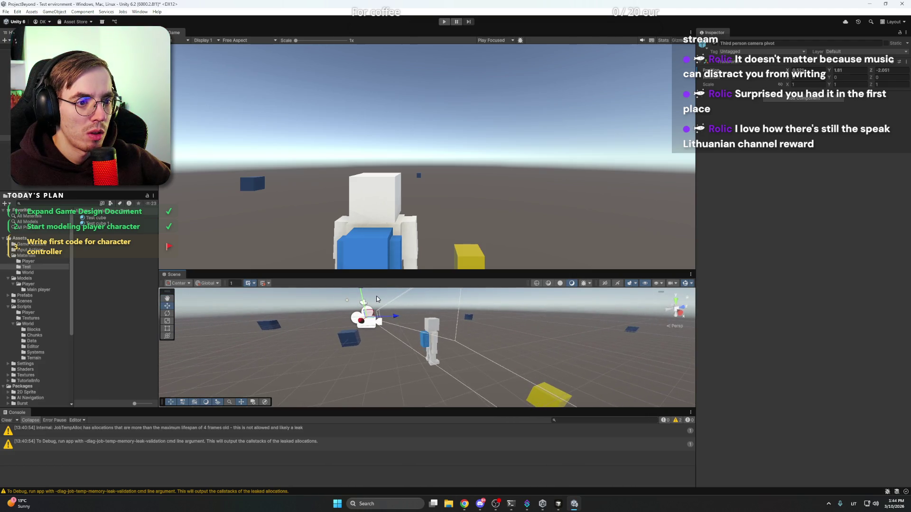
Tilt the Main Camera down to about Rotation X 10 and start play mode
{"action": "left_click", "coordinate": [28, 142]}
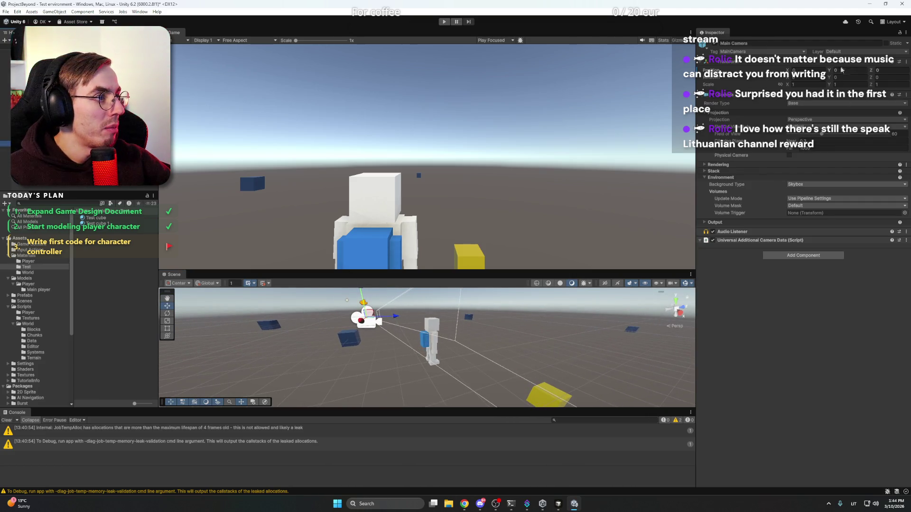
{"action": "left_click", "coordinate": [813, 78]}
{"action": "type", "text": "1.5"}
{"action": "mouse_move", "coordinate": [813, 80]}
{"action": "left_mouse_down"}
{"action": "mouse_move", "coordinate": [846, 80]}
{"action": "mouse_move", "coordinate": [830, 79]}
{"action": "left_mouse_up"}
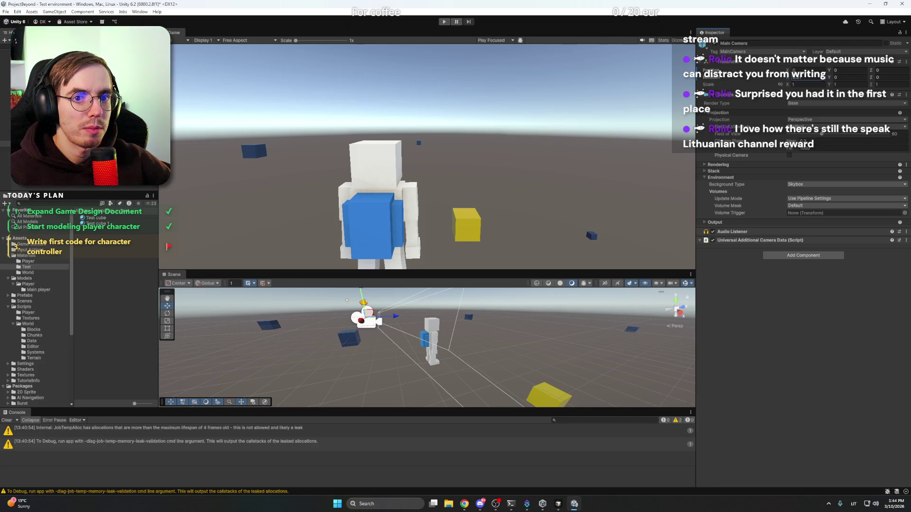
{"action": "key", "text": "shift+d"}
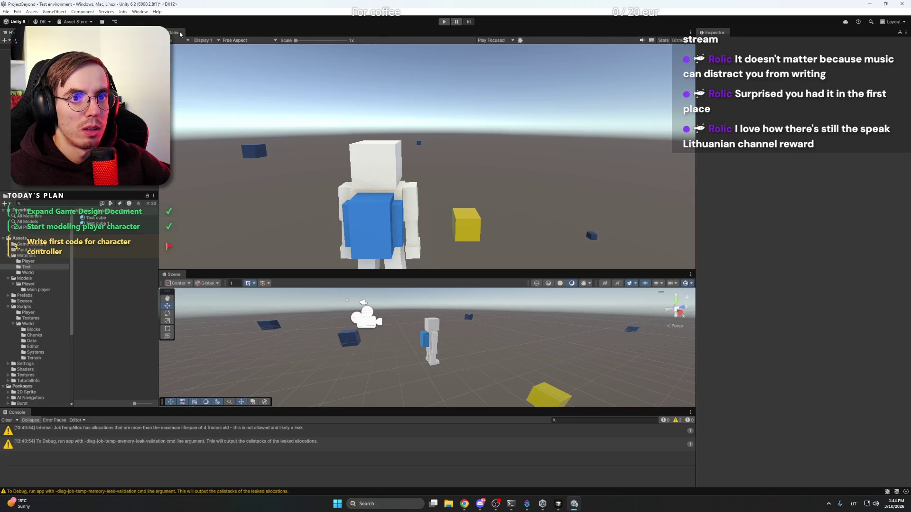
{"action": "left_click", "coordinate": [444, 22]}
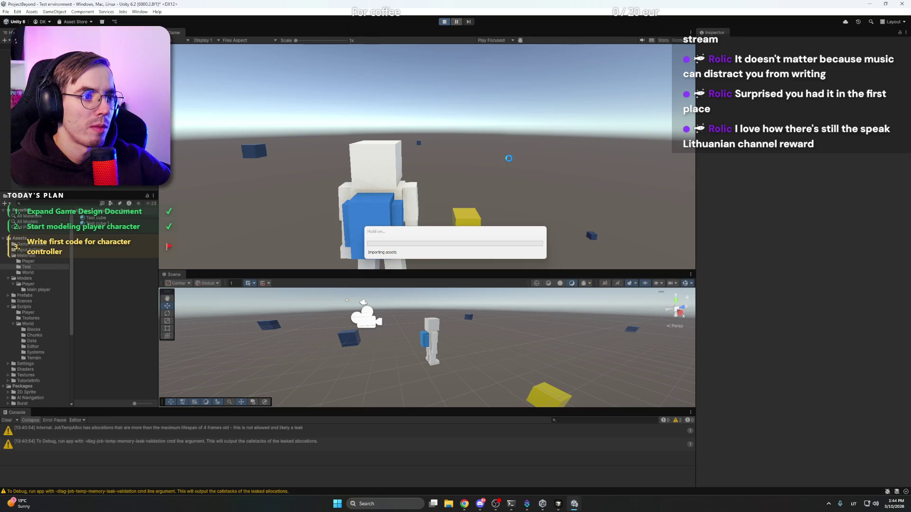
Focus the running game and walk the character forward with W, jumping with Space
{"action": "left_click", "coordinate": [509, 161]}
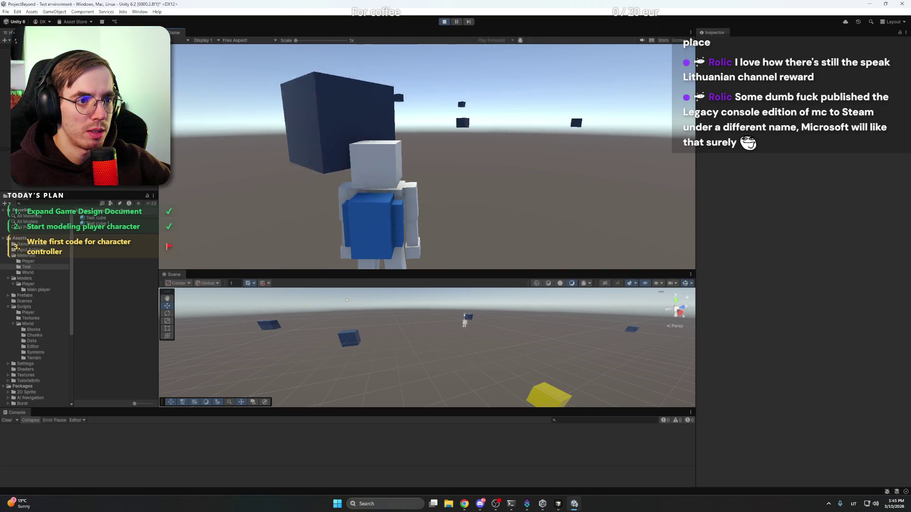
{"action": "mouse_move", "coordinate": [434, 156]}
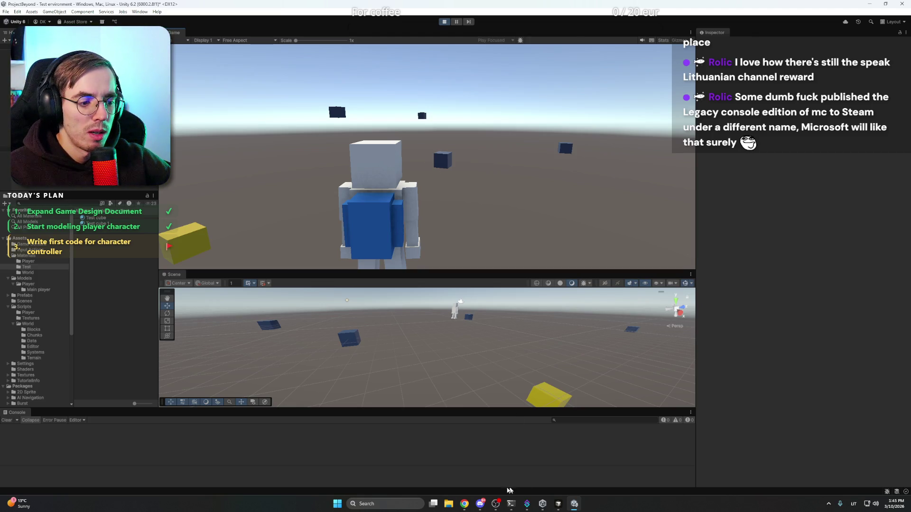
{"action": "left_click", "coordinate": [335, 98]}
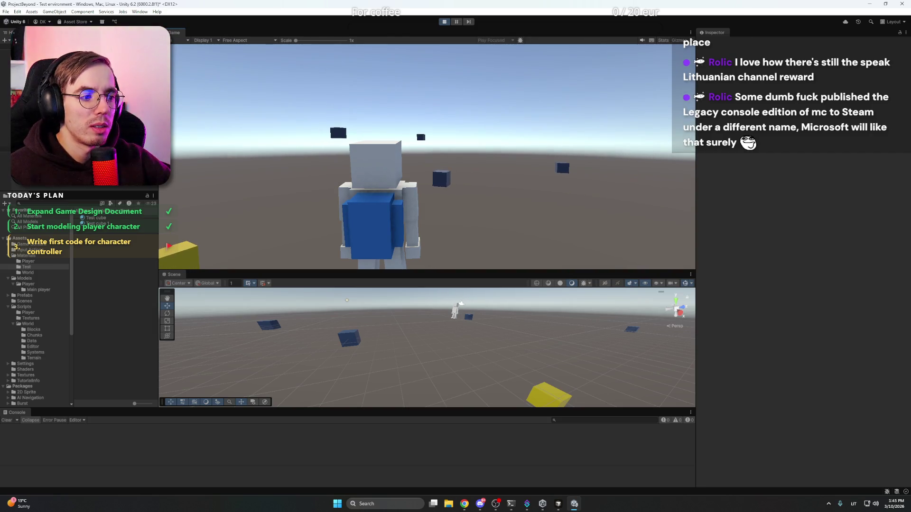
{"action": "key", "text": "w"}
{"action": "key", "text": "w"}
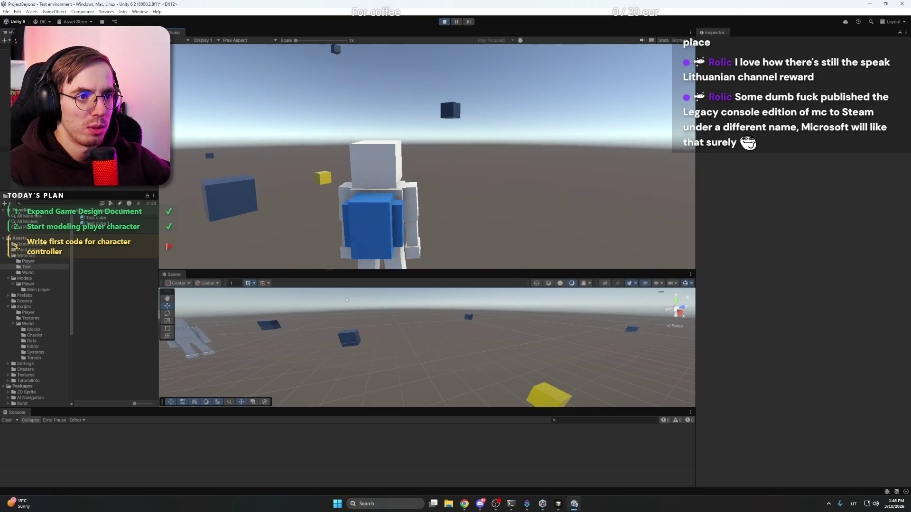
{"action": "key", "text": "w"}
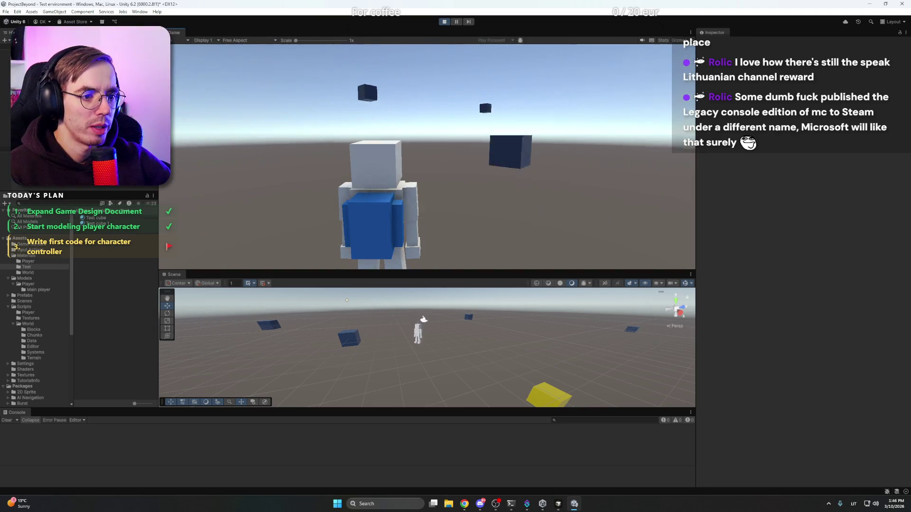
{"action": "key", "text": "w"}
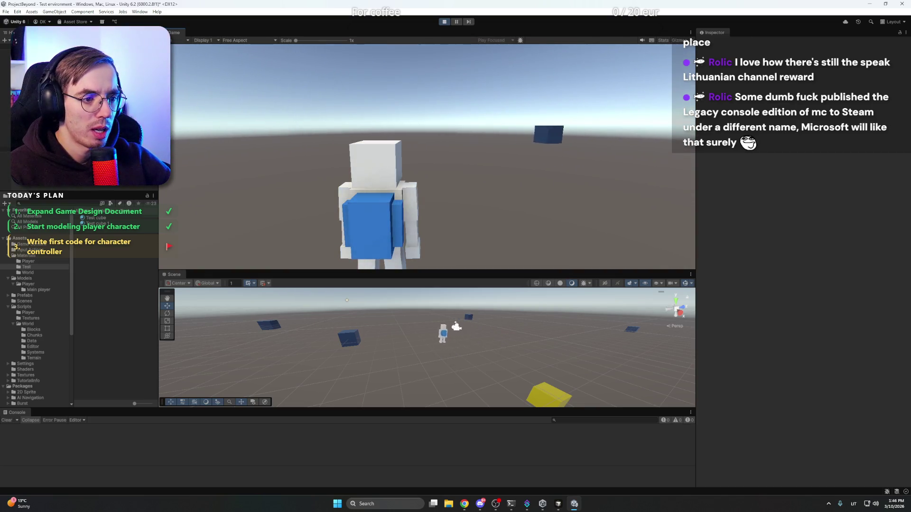
{"action": "key", "text": "space"}
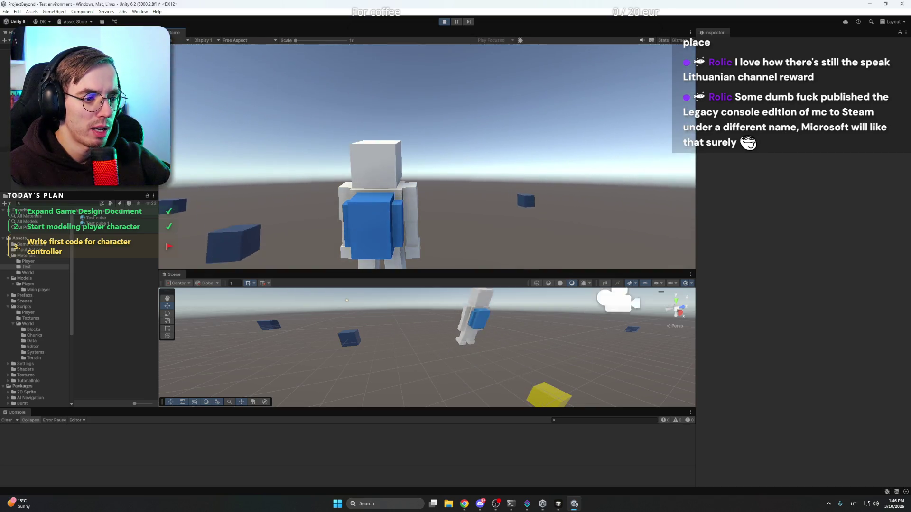
Walk the character left, right and around the cubes, then stop and restart play
{"action": "key", "text": "w"}
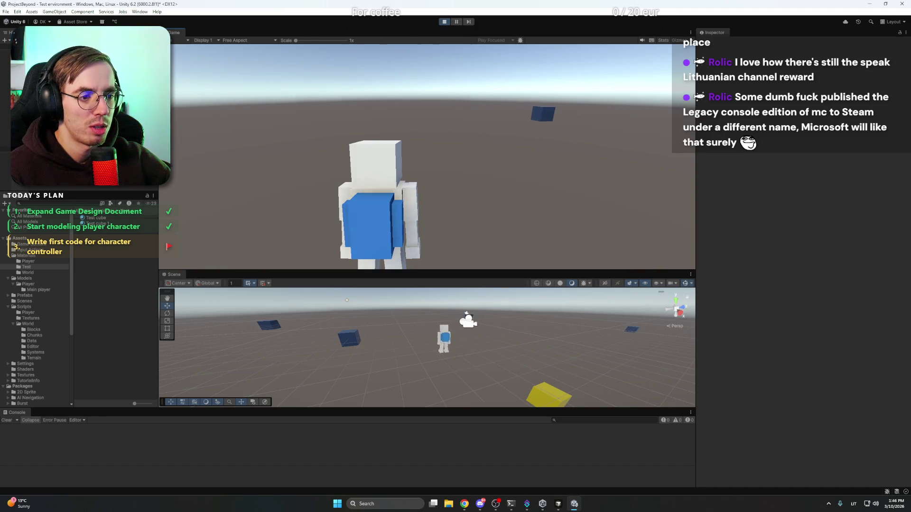
{"action": "key", "text": "w"}
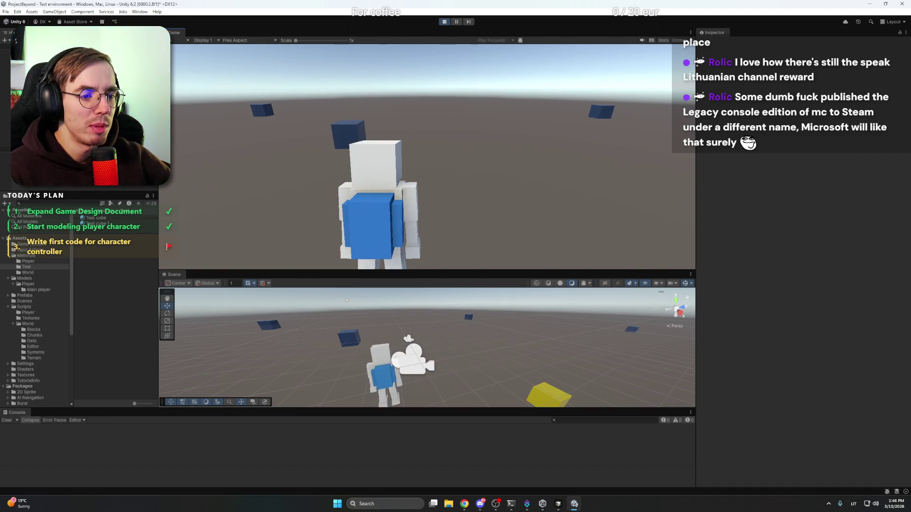
{"action": "key", "text": "w"}
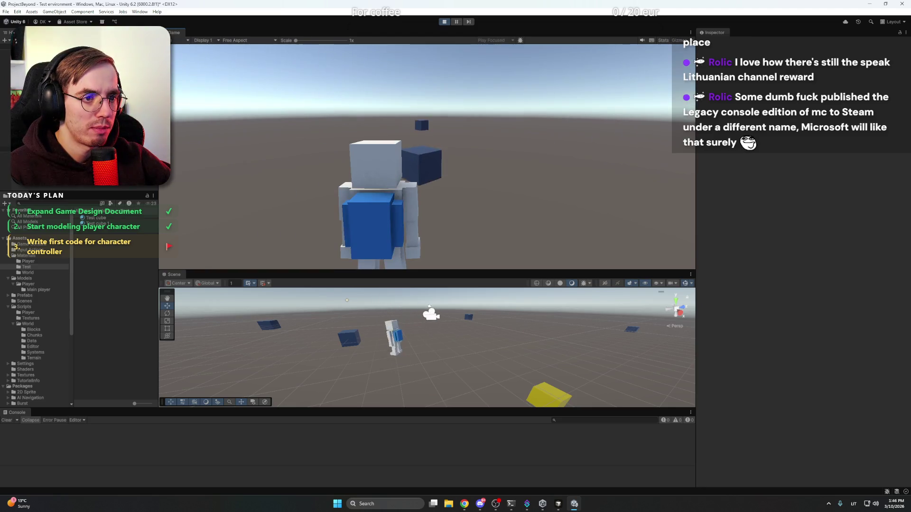
{"action": "key", "text": "w"}
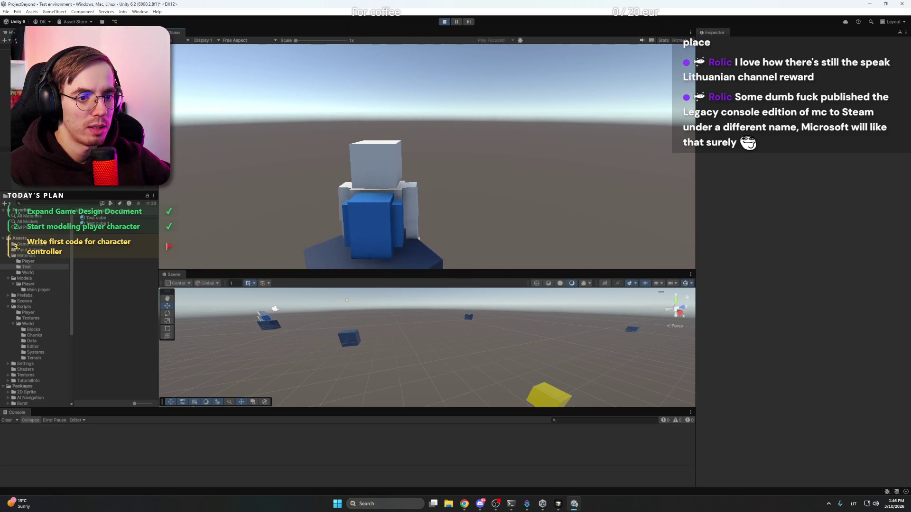
{"action": "key", "text": "w"}
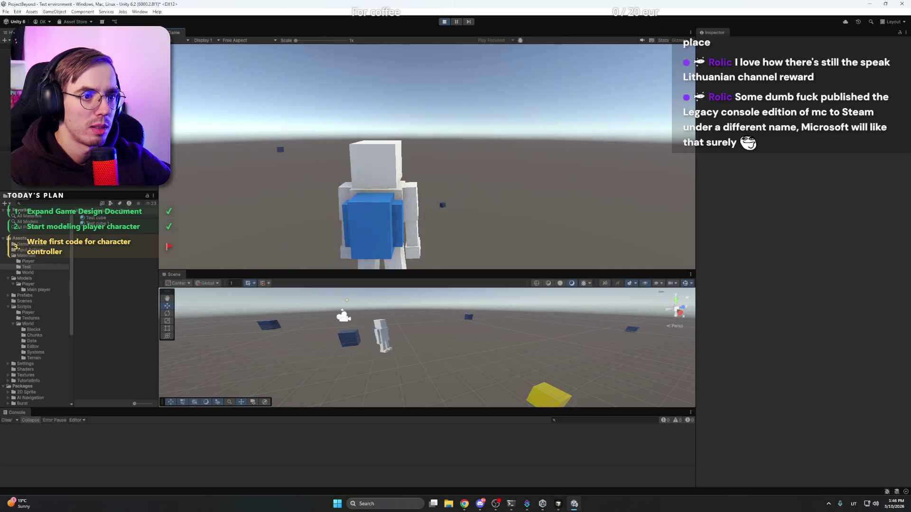
{"action": "key", "text": "w"}
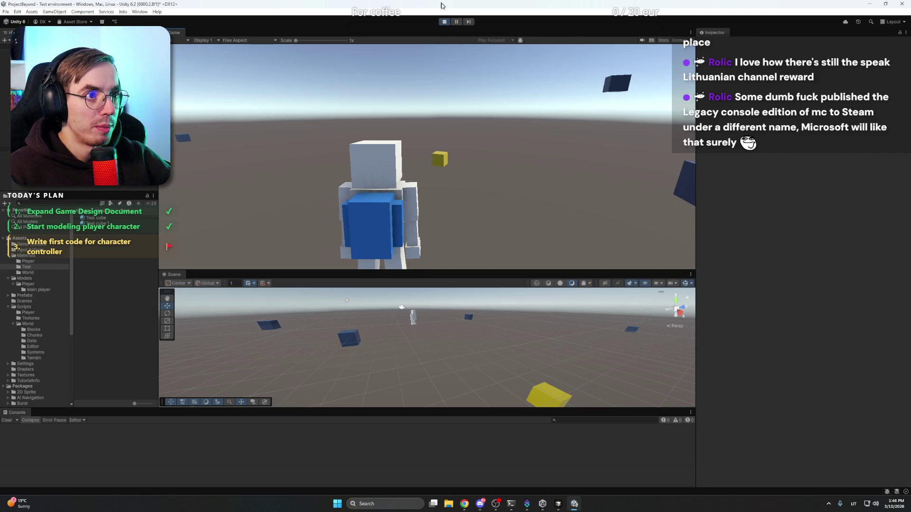
{"action": "left_click", "coordinate": [446, 21]}
{"action": "left_click", "coordinate": [445, 22]}
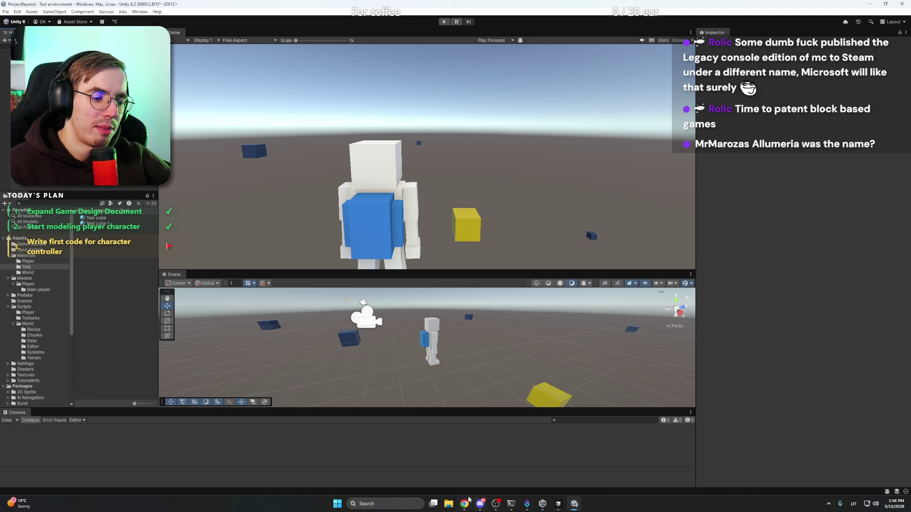
Search Google for 'allumeria' in a new Chrome tab
{"action": "mouse_move", "coordinate": [464, 504]}
{"action": "left_click", "coordinate": [448, 468]}
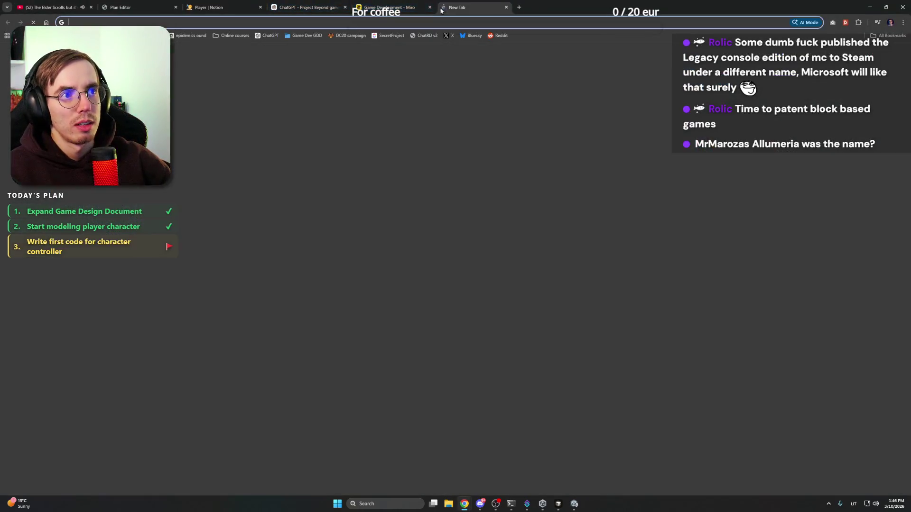
{"action": "left_click", "coordinate": [442, 7]}
{"action": "type", "text": "allumeria"}
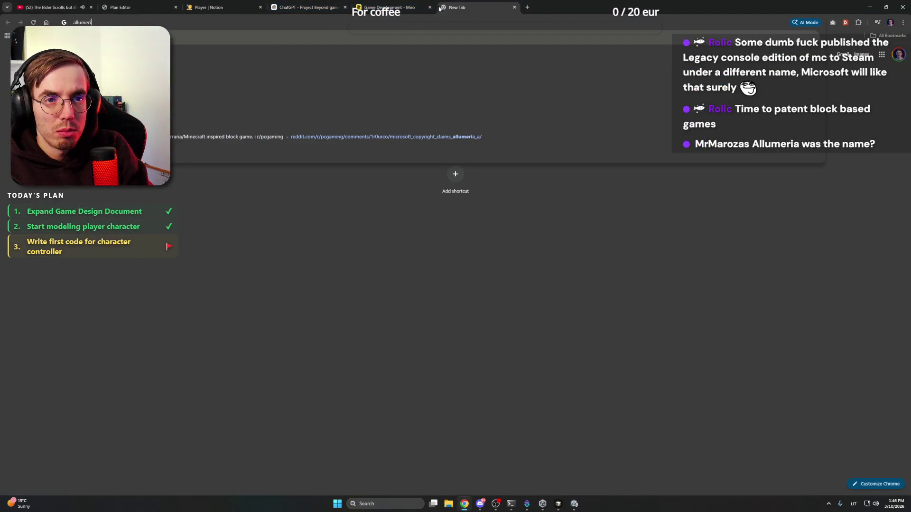
{"action": "key", "text": "Return"}
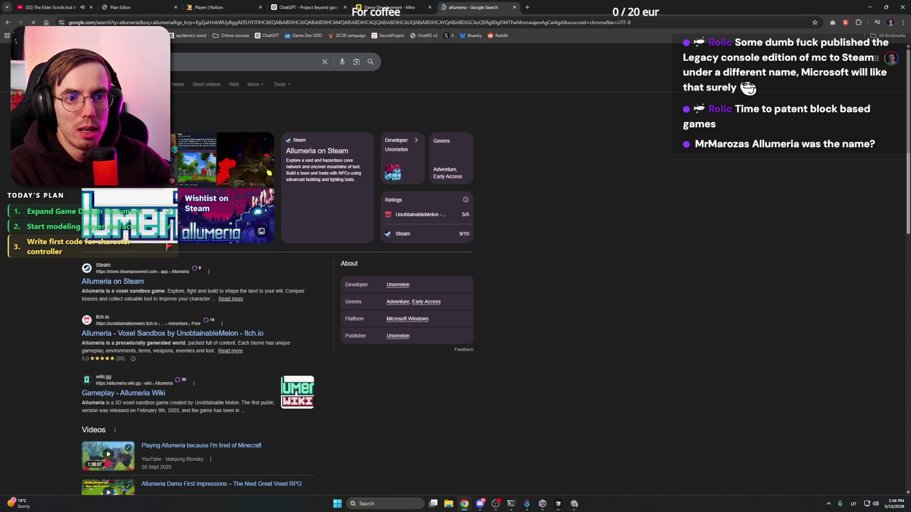
View the Reddit image about Microsoft's DMCA claim in a new tab, close it, and return to Unity
{"action": "left_click", "coordinate": [239, 155]}
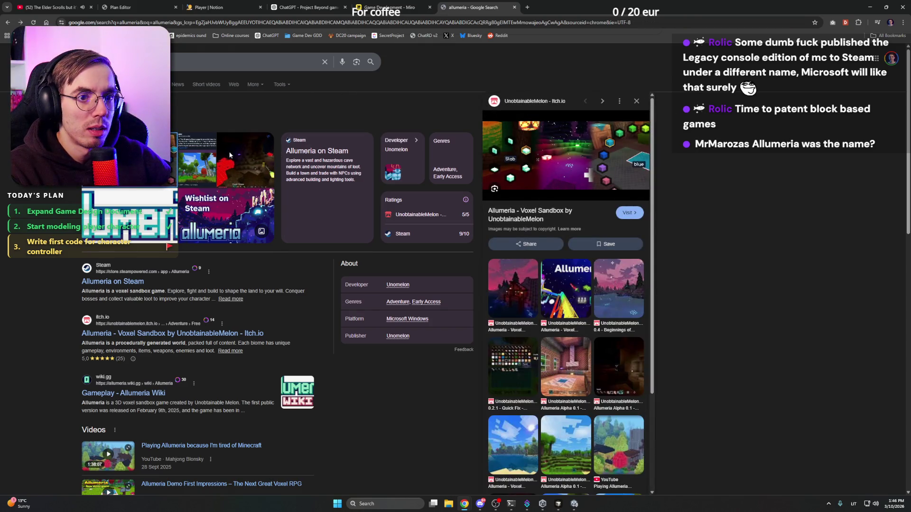
{"action": "left_click", "coordinate": [197, 160]}
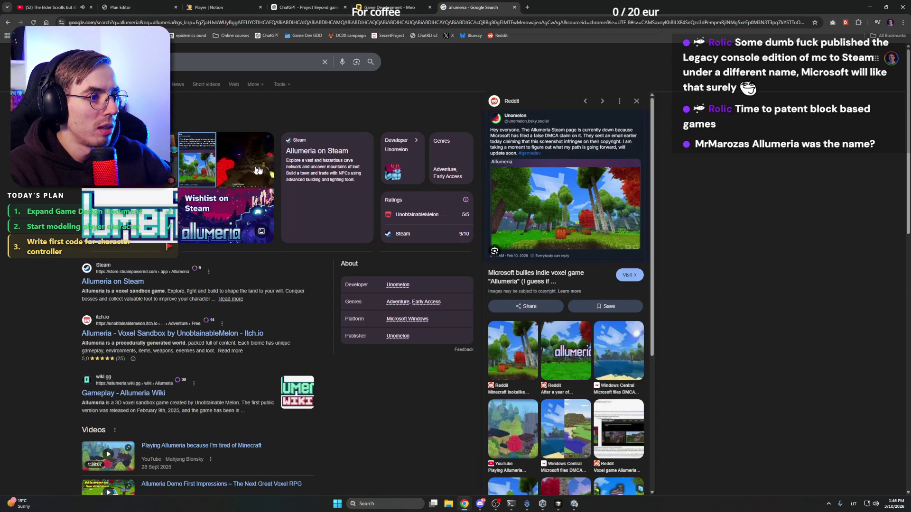
{"action": "right_click", "coordinate": [562, 206]}
{"action": "left_click", "coordinate": [617, 306]}
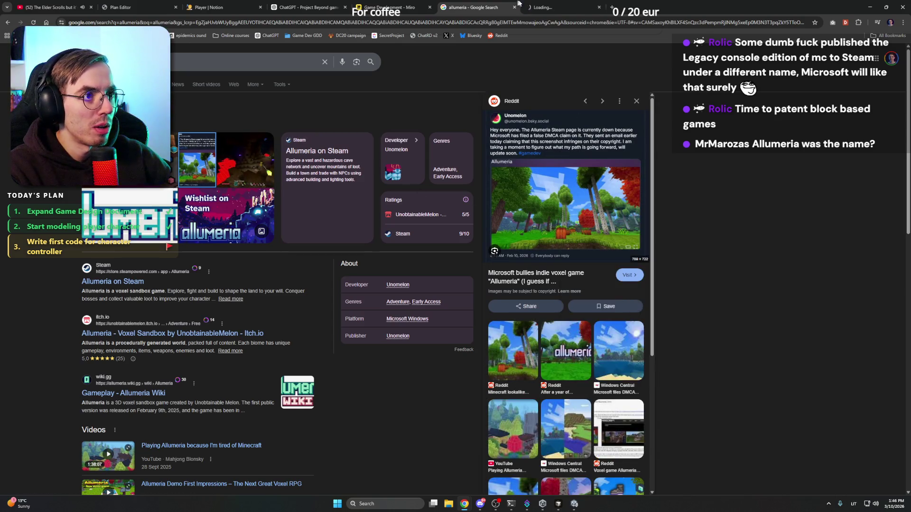
{"action": "left_click", "coordinate": [562, 7]}
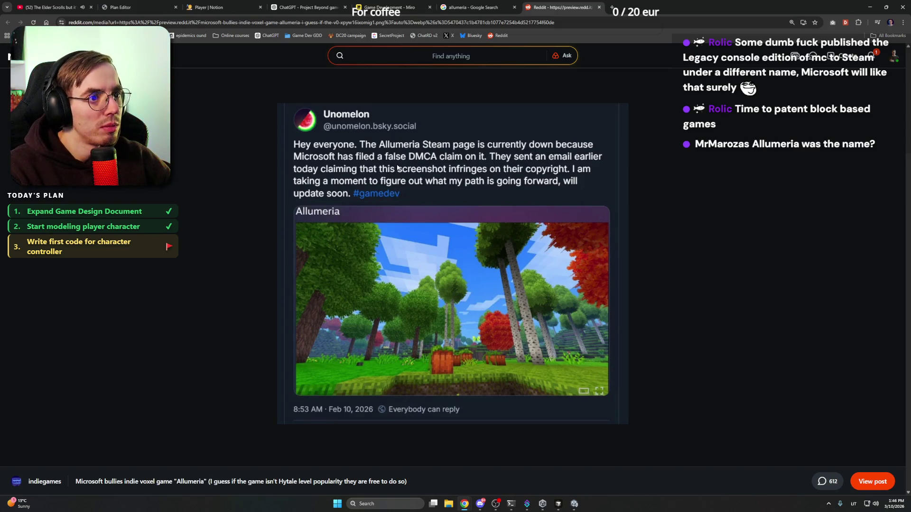
{"action": "left_click", "coordinate": [600, 8]}
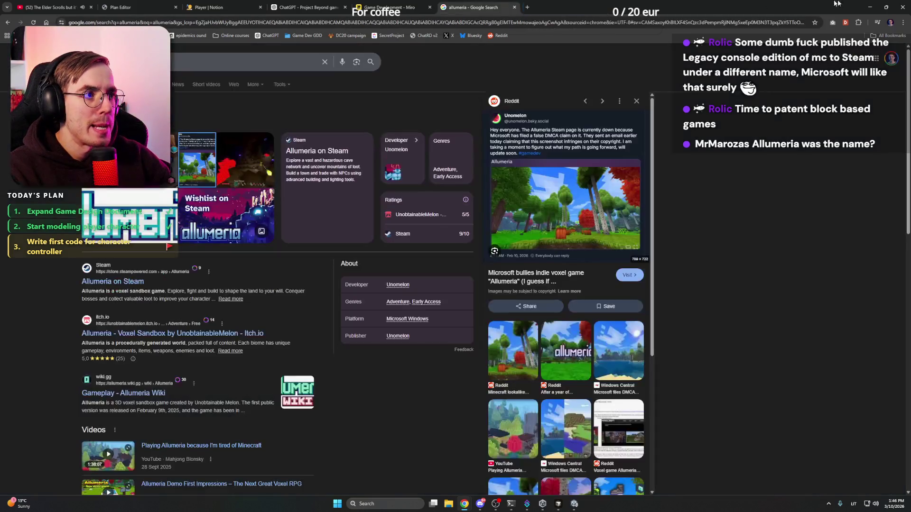
{"action": "key", "text": "alt+Tab"}
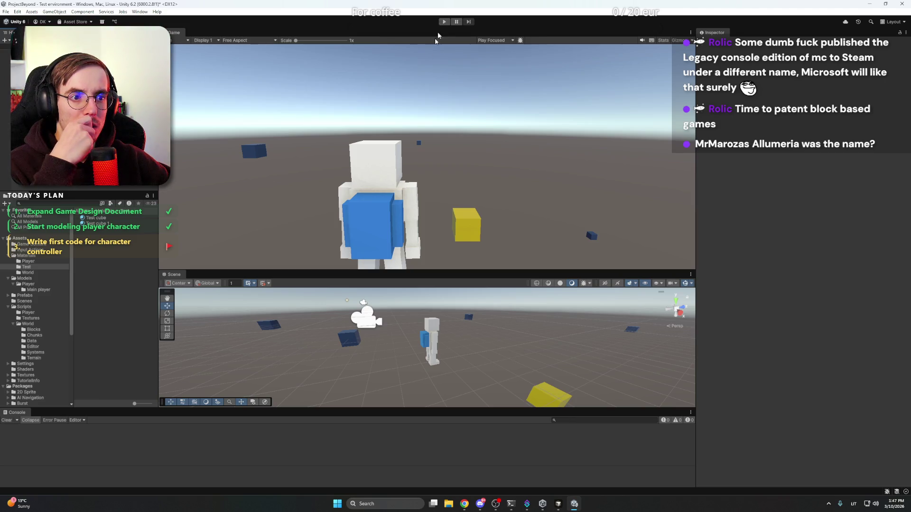
Dock the Scene view beside the Game view, then run and stop a quick play test
{"action": "left_click_drag", "start_coordinate": [165, 274], "coordinate": [219, 33]}
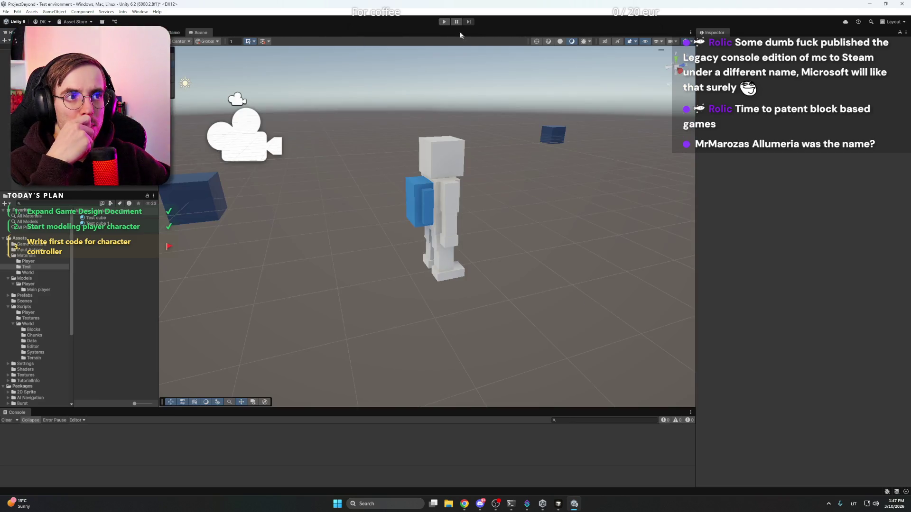
{"action": "left_click", "coordinate": [444, 22]}
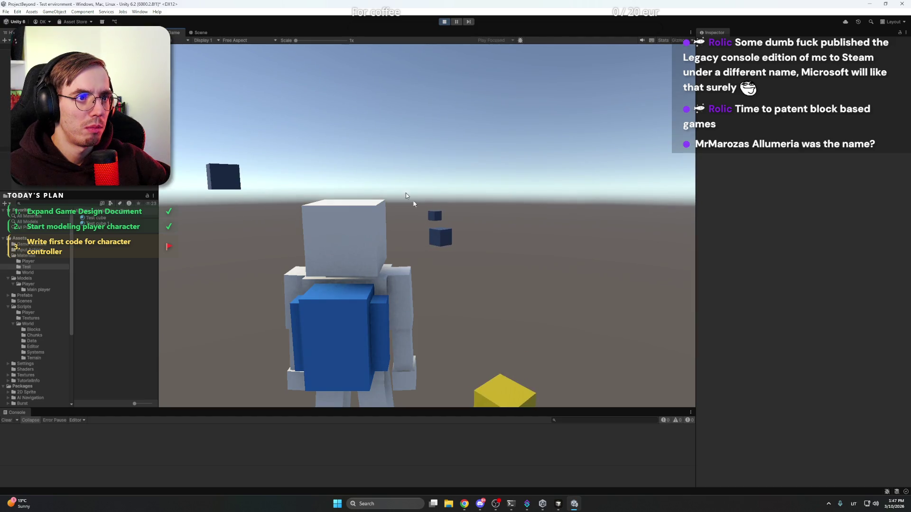
{"action": "left_click", "coordinate": [445, 21]}
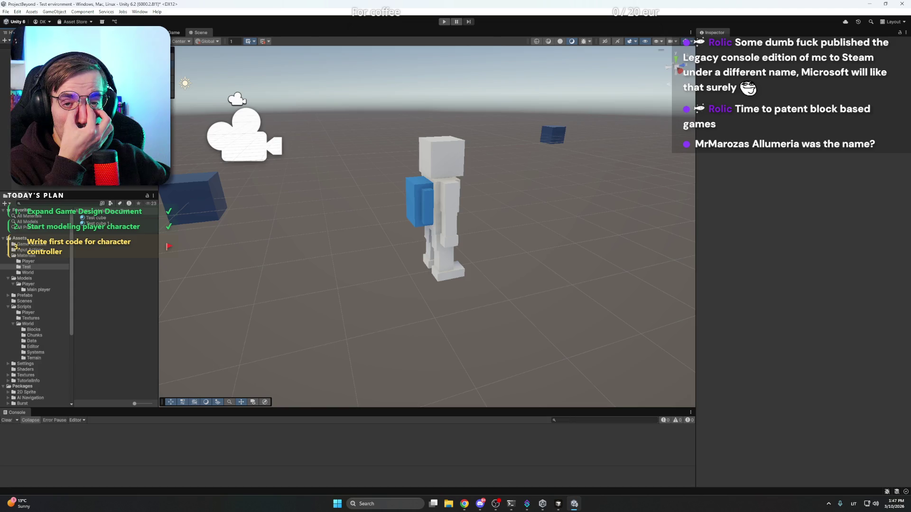
Move a small cube up and to the left and scale it to 10.12
{"action": "scroll", "coordinate": [463, 259], "scroll_direction": "down", "scroll_amount": 10}
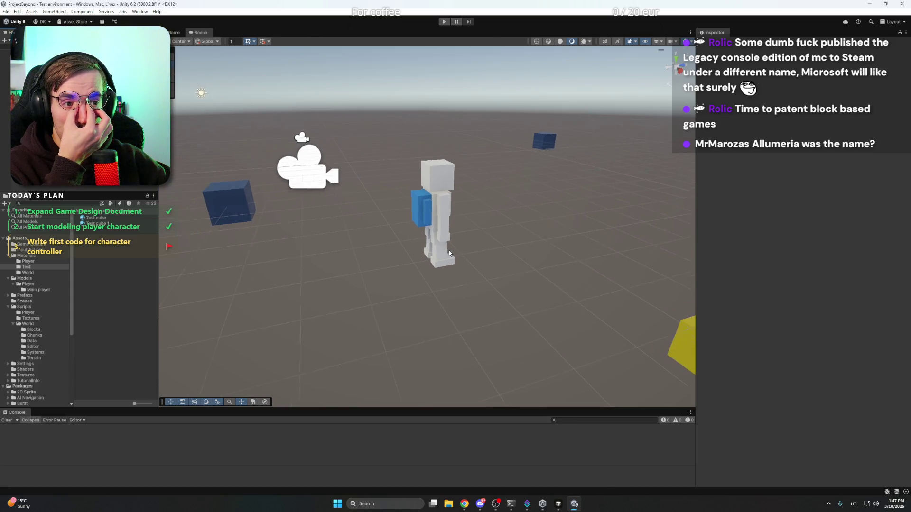
{"action": "scroll", "coordinate": [445, 249], "scroll_direction": "down", "scroll_amount": 5}
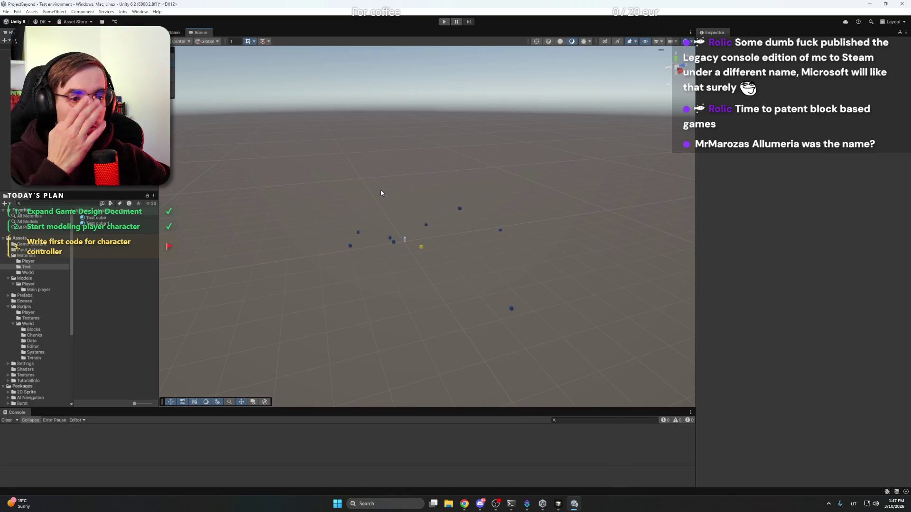
{"action": "key", "text": "ctrl+a"}
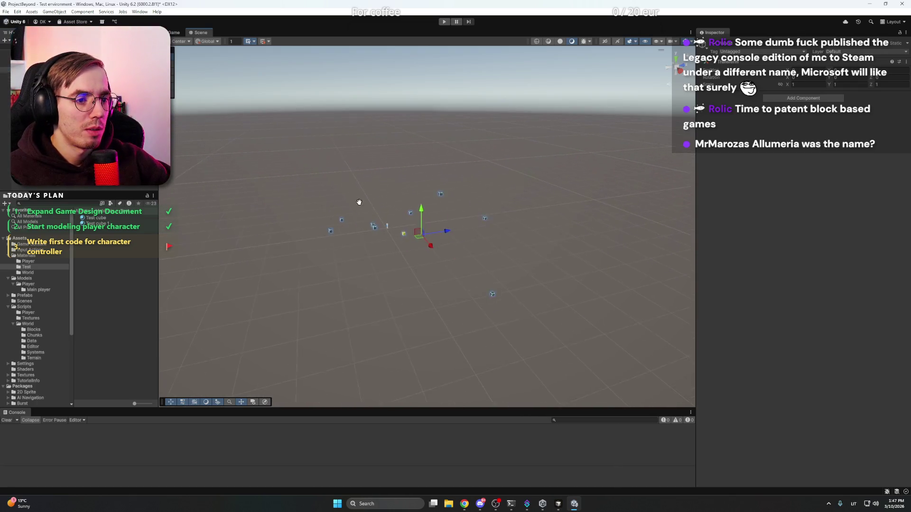
{"action": "left_click", "coordinate": [382, 217]}
{"action": "left_click_drag", "start_coordinate": [388, 219], "coordinate": [523, 263]}
{"action": "left_click", "coordinate": [415, 313]}
{"action": "left_click", "coordinate": [390, 208]}
{"action": "left_click_drag", "start_coordinate": [390, 212], "coordinate": [273, 183]}
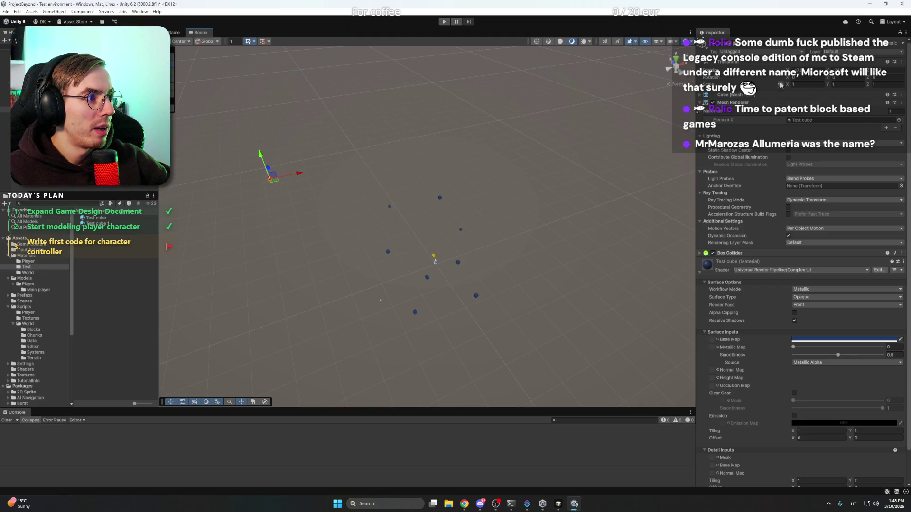
{"action": "mouse_move", "coordinate": [784, 87]}
{"action": "left_mouse_down"}
{"action": "mouse_move", "coordinate": [875, 88]}
{"action": "mouse_move", "coordinate": [871, 100]}
{"action": "left_mouse_up"}
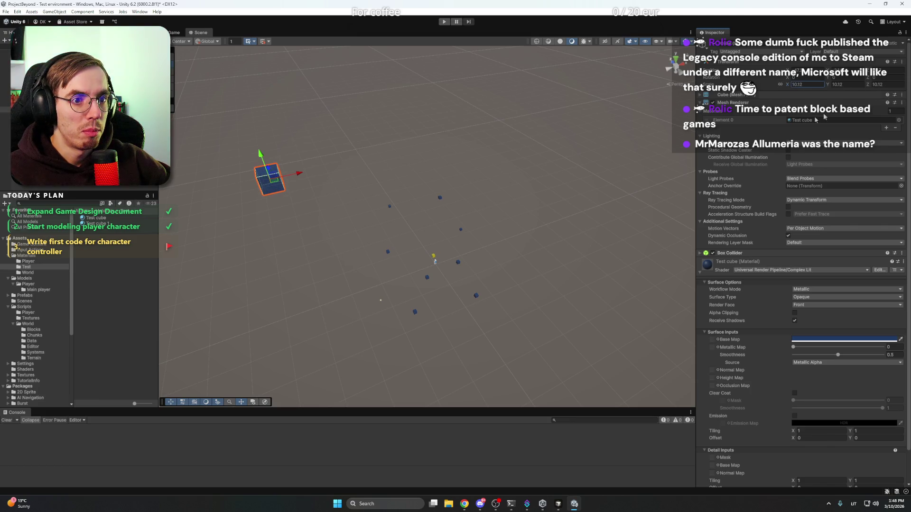
Raise a second small cube and enlarge its scale
{"action": "left_click", "coordinate": [440, 196]}
{"action": "left_click_drag", "start_coordinate": [440, 203], "coordinate": [457, 143]}
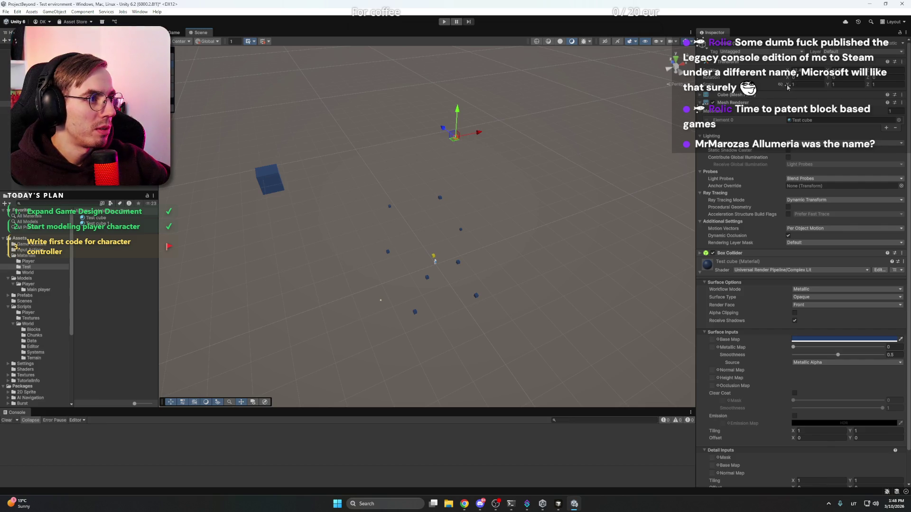
{"action": "left_click_drag", "start_coordinate": [788, 88], "coordinate": [826, 87]}
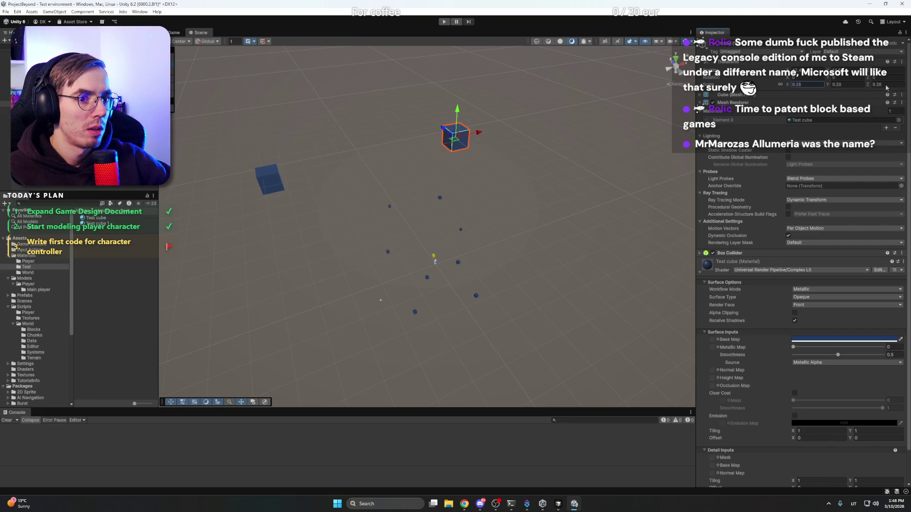
{"action": "left_click", "coordinate": [576, 163]}
{"action": "mouse_move", "coordinate": [463, 229]}
{"action": "left_mouse_down"}
{"action": "mouse_move", "coordinate": [340, 243]}
{"action": "mouse_move", "coordinate": [372, 209]}
{"action": "mouse_move", "coordinate": [480, 183]}
{"action": "mouse_move", "coordinate": [472, 217]}
{"action": "mouse_move", "coordinate": [489, 175]}
{"action": "mouse_move", "coordinate": [505, 172]}
{"action": "mouse_move", "coordinate": [525, 67]}
{"action": "mouse_move", "coordinate": [499, 135]}
{"action": "mouse_move", "coordinate": [491, 125]}
{"action": "mouse_move", "coordinate": [471, 141]}
{"action": "left_mouse_up"}
Scale a third cube to 1.09 and raise it higher in the scene
{"action": "left_click", "coordinate": [448, 221]}
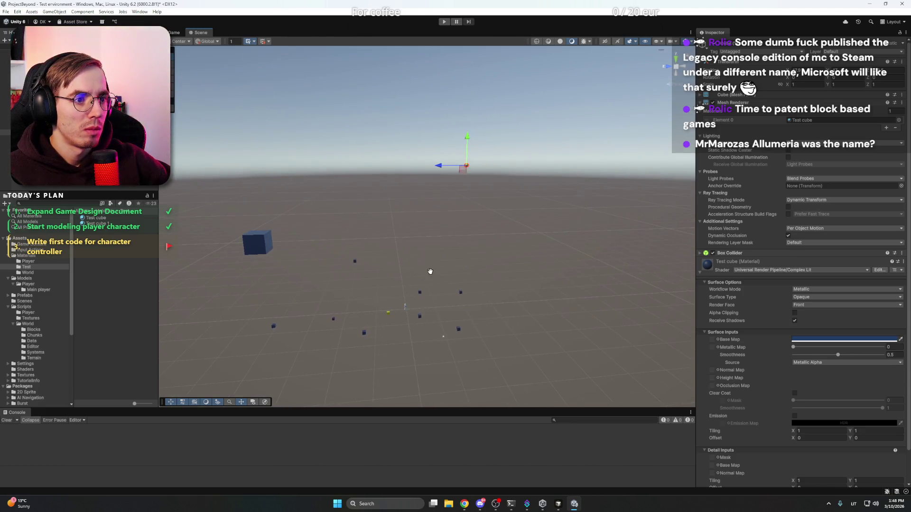
{"action": "mouse_move", "coordinate": [793, 84]}
{"action": "left_mouse_down"}
{"action": "mouse_move", "coordinate": [892, 86]}
{"action": "mouse_move", "coordinate": [655, 92]}
{"action": "left_mouse_up"}
{"action": "left_click_drag", "start_coordinate": [471, 97], "coordinate": [472, 56]}
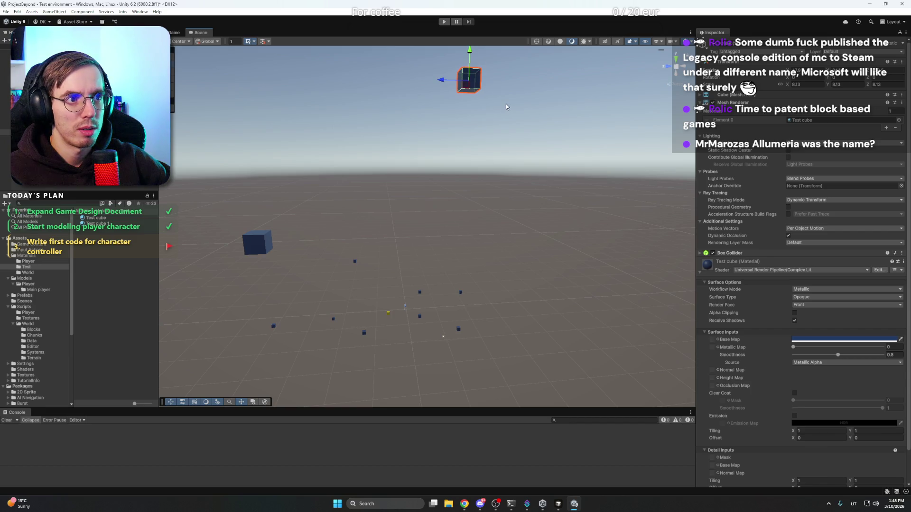
{"action": "left_click", "coordinate": [506, 104]}
{"action": "mouse_move", "coordinate": [483, 146]}
{"action": "left_mouse_down"}
{"action": "mouse_move", "coordinate": [497, 332]}
{"action": "mouse_move", "coordinate": [443, 270]}
{"action": "left_mouse_up"}
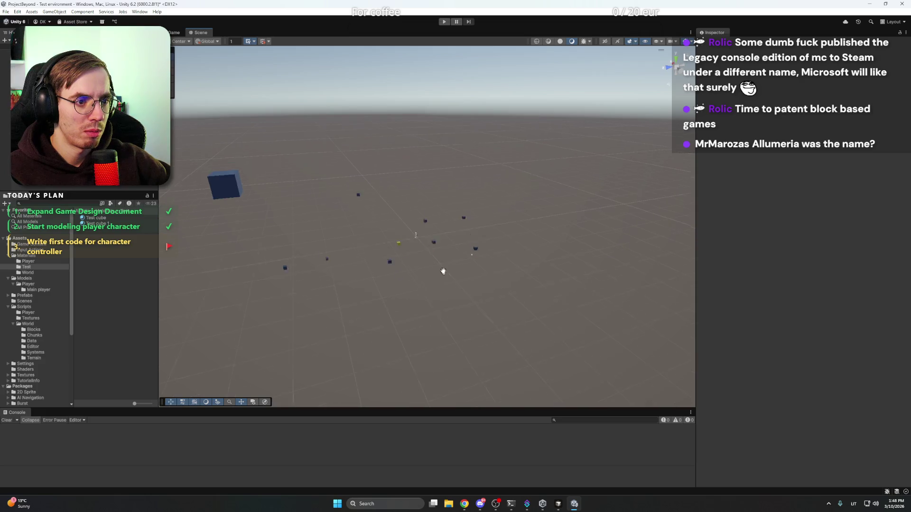
{"action": "left_click_drag", "start_coordinate": [446, 216], "coordinate": [514, 274]}
{"action": "left_click", "coordinate": [514, 273]}
Move a fourth small cube down toward the front of the scene
{"action": "left_click", "coordinate": [465, 216]}
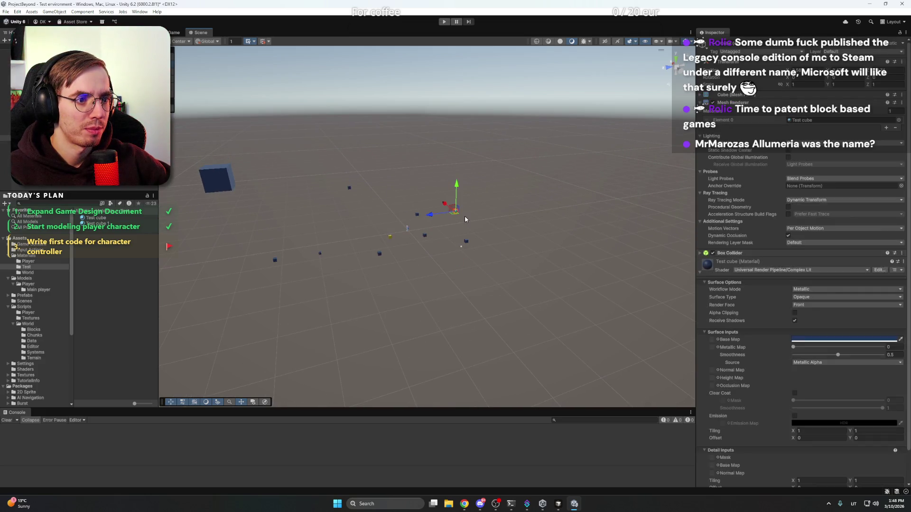
{"action": "left_click_drag", "start_coordinate": [459, 236], "coordinate": [453, 359]}
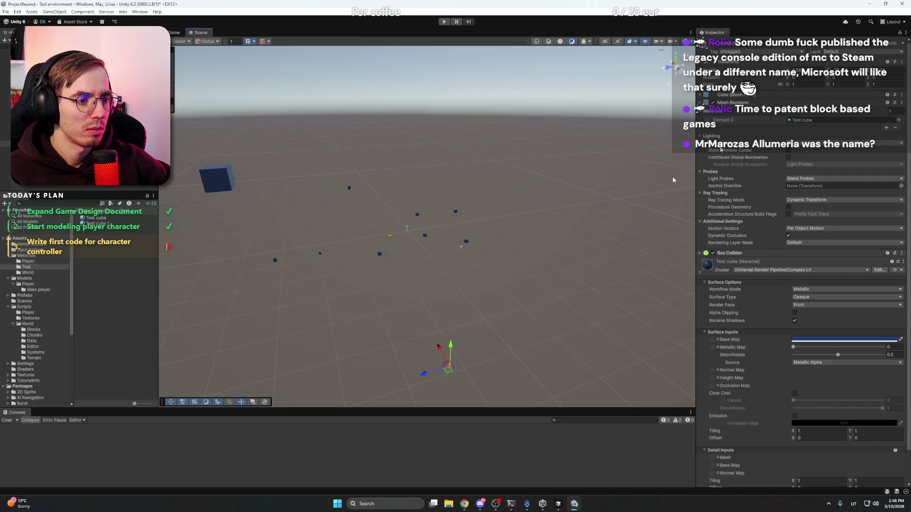
{"action": "key", "text": "Return"}
{"action": "left_click", "coordinate": [525, 222]}
Move a cube from the central cluster out to the right, scale it to 13.33, and play-test
{"action": "mouse_move", "coordinate": [524, 222]}
{"action": "left_mouse_down"}
{"action": "mouse_move", "coordinate": [451, 228]}
{"action": "mouse_move", "coordinate": [548, 201]}
{"action": "mouse_move", "coordinate": [494, 211]}
{"action": "left_mouse_up"}
{"action": "scroll", "coordinate": [494, 211], "scroll_direction": "up", "scroll_amount": 2}
{"action": "left_click", "coordinate": [432, 229]}
{"action": "left_click_drag", "start_coordinate": [412, 233], "coordinate": [587, 201]}
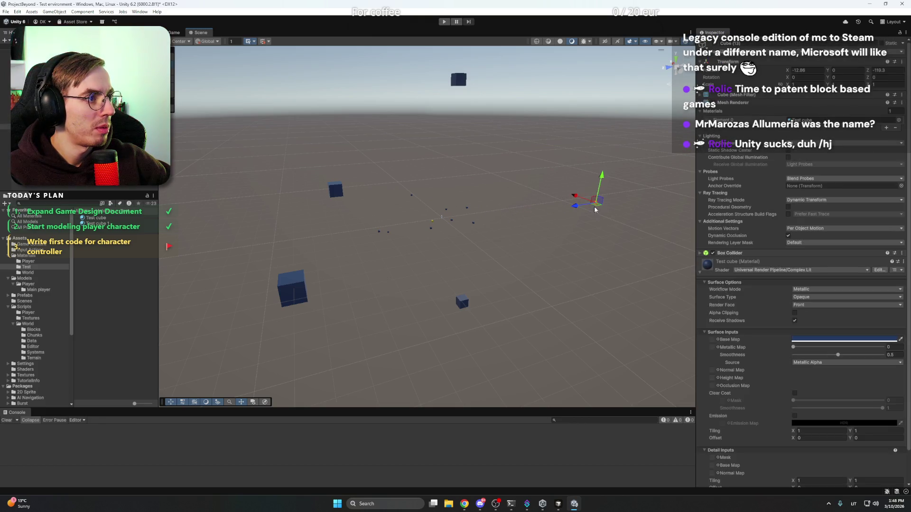
{"action": "left_click_drag", "start_coordinate": [789, 85], "coordinate": [816, 84]}
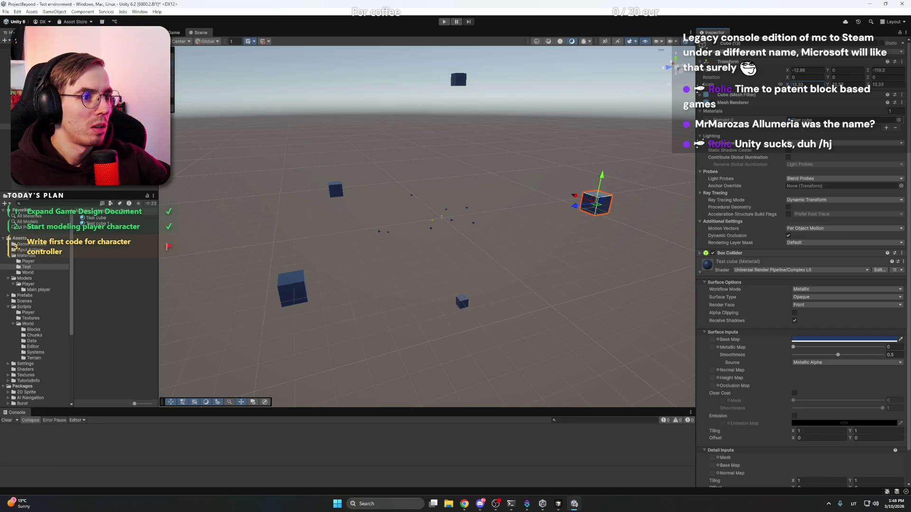
{"action": "left_click", "coordinate": [469, 182]}
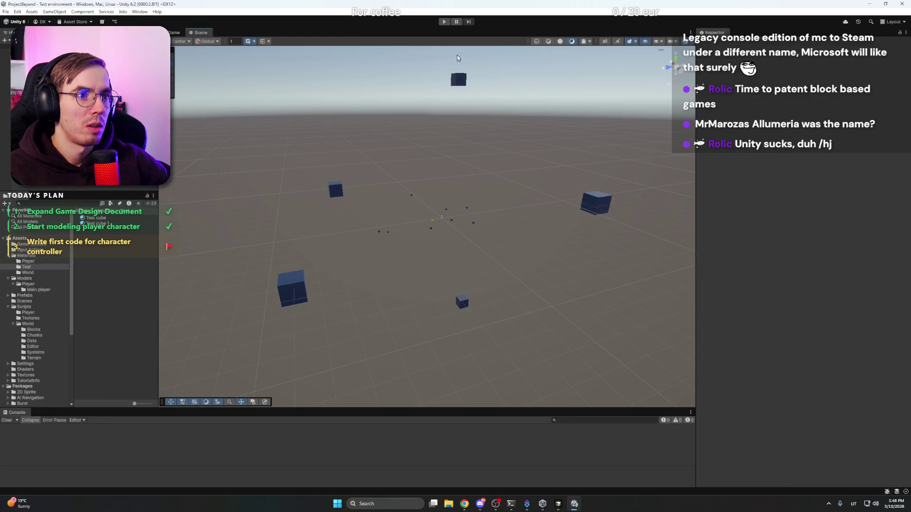
{"action": "left_click", "coordinate": [445, 22]}
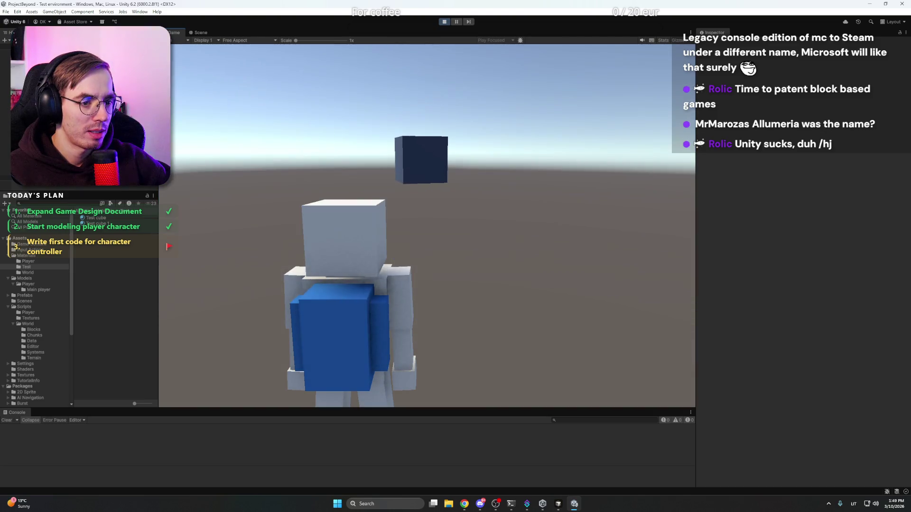
{"action": "left_click", "coordinate": [444, 23]}
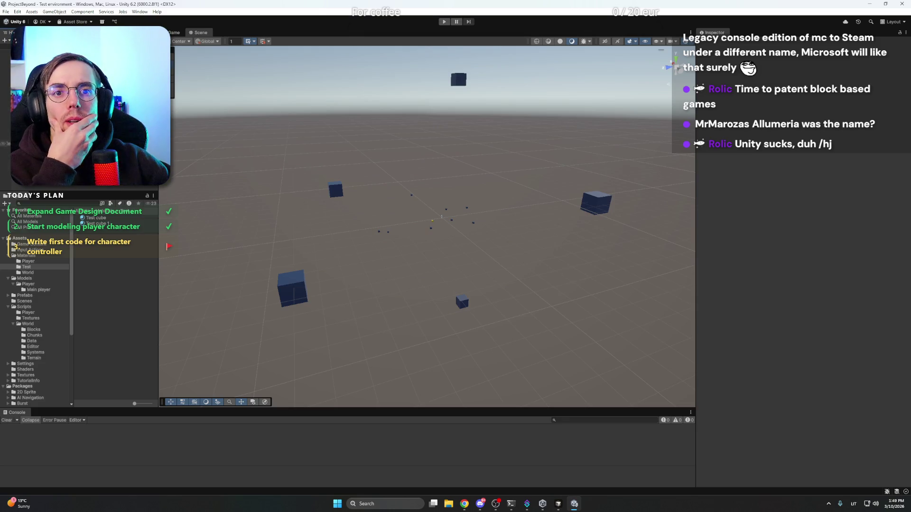
Set the Main Camera background to Solid Color with dark grey 191919
{"action": "left_click", "coordinate": [6, 64]}
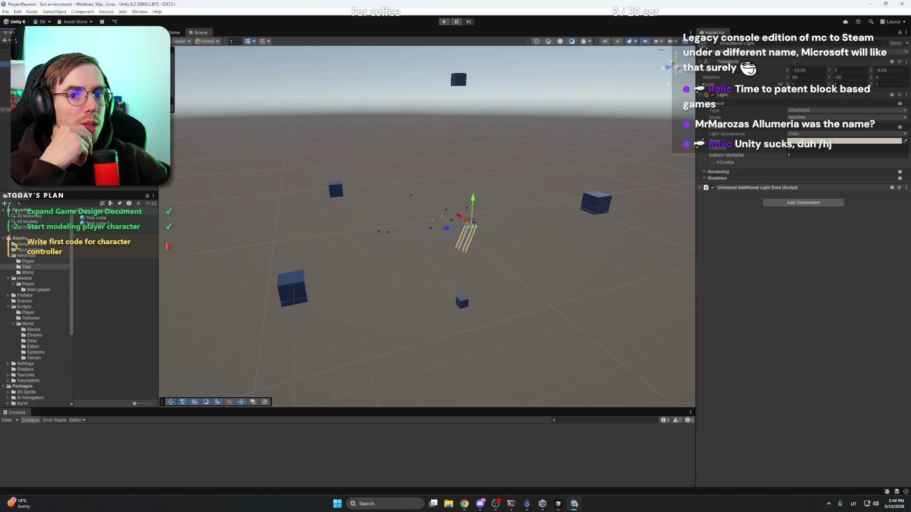
{"action": "left_click", "coordinate": [6, 172]}
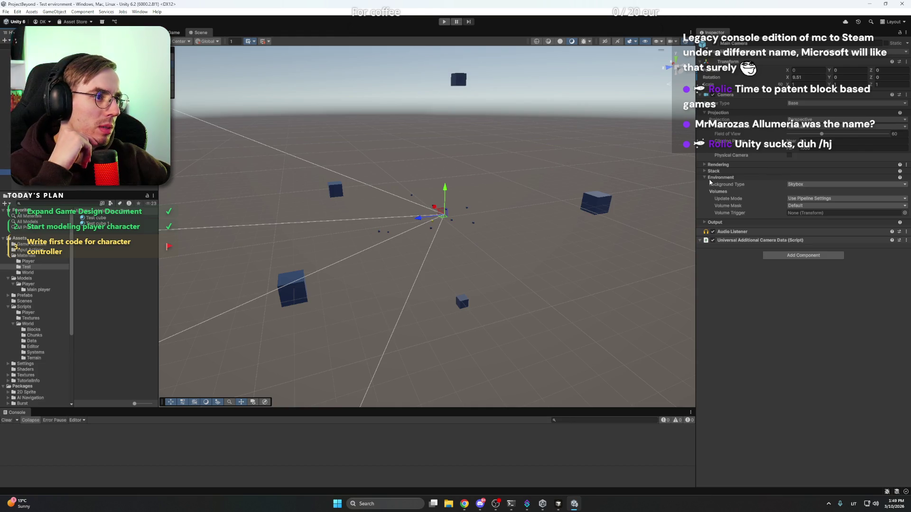
{"action": "left_click", "coordinate": [802, 185]}
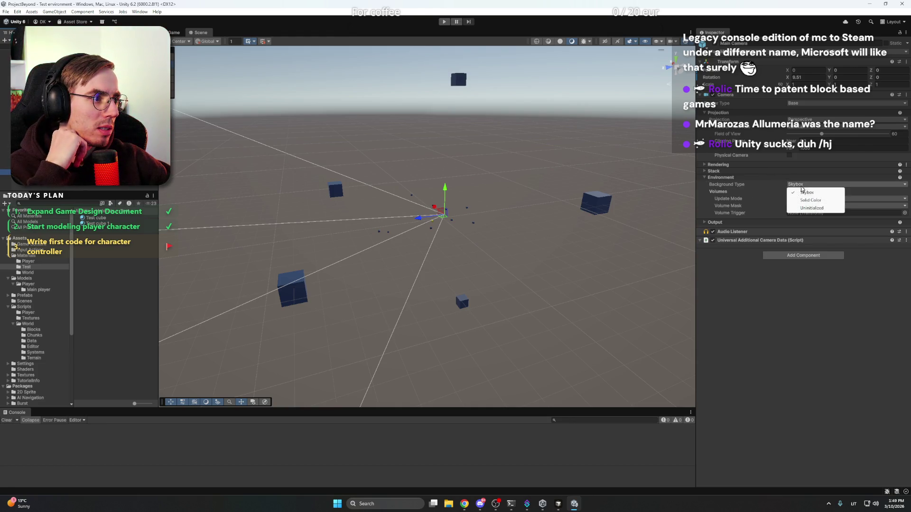
{"action": "left_click", "coordinate": [815, 201]}
{"action": "left_click", "coordinate": [835, 192]}
{"action": "left_click", "coordinate": [825, 264]}
{"action": "left_click_drag", "start_coordinate": [818, 268], "coordinate": [816, 269]}
{"action": "left_click", "coordinate": [781, 278]}
{"action": "left_click", "coordinate": [526, 159]}
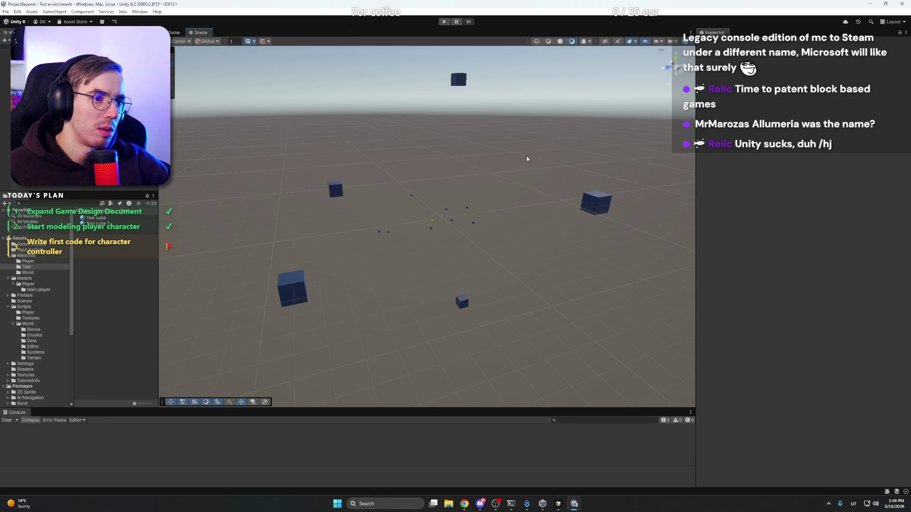
Play-test to check the dark background, then save the scene with Ctrl+S
{"action": "left_click", "coordinate": [444, 23]}
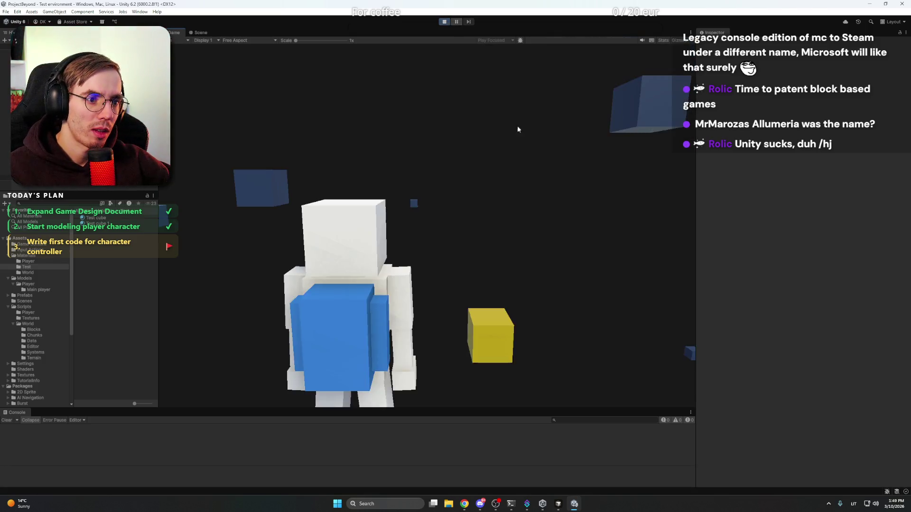
{"action": "left_click", "coordinate": [517, 125]}
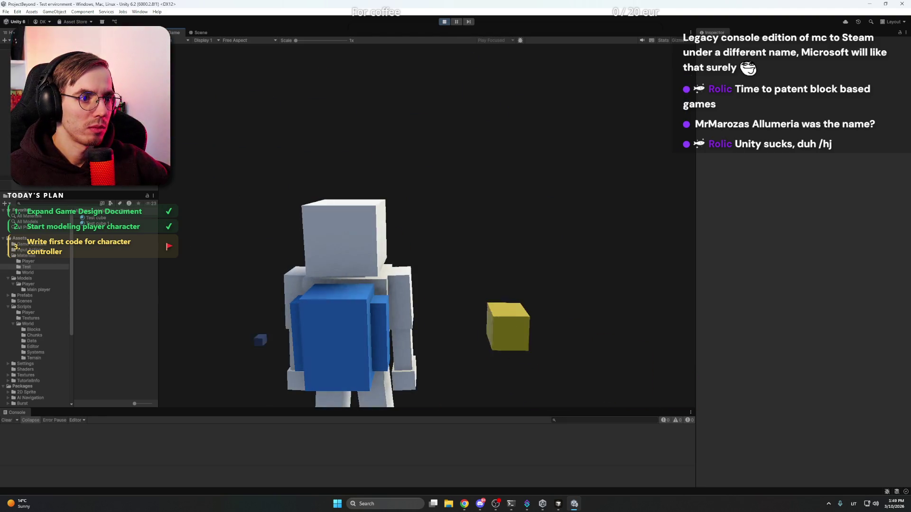
{"action": "key", "text": "Escape"}
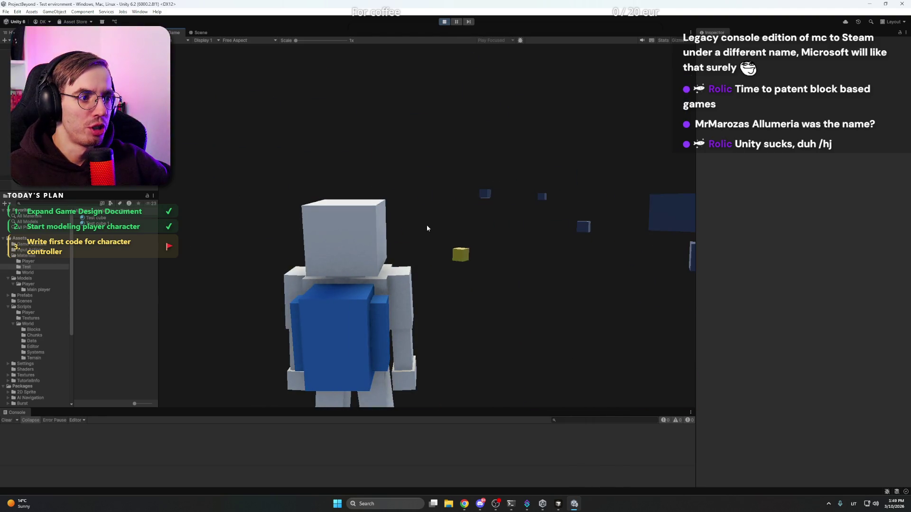
{"action": "left_click", "coordinate": [446, 22]}
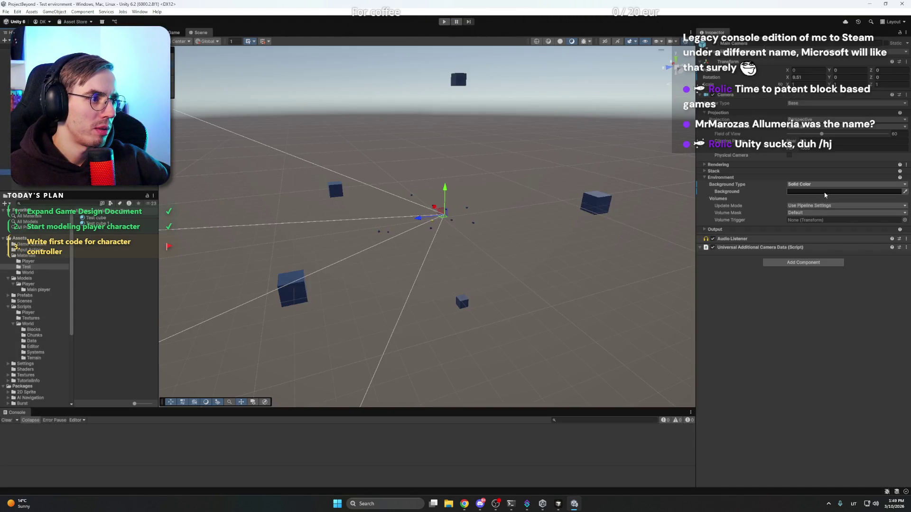
{"action": "left_click", "coordinate": [805, 191]}
{"action": "left_click", "coordinate": [762, 309]}
{"action": "key", "text": "ctrl+s"}
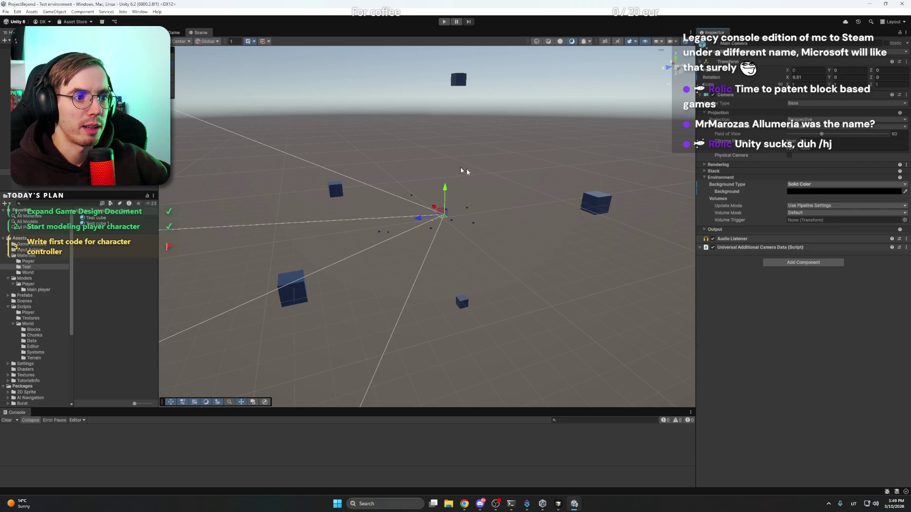
{"action": "left_click", "coordinate": [356, 168]}
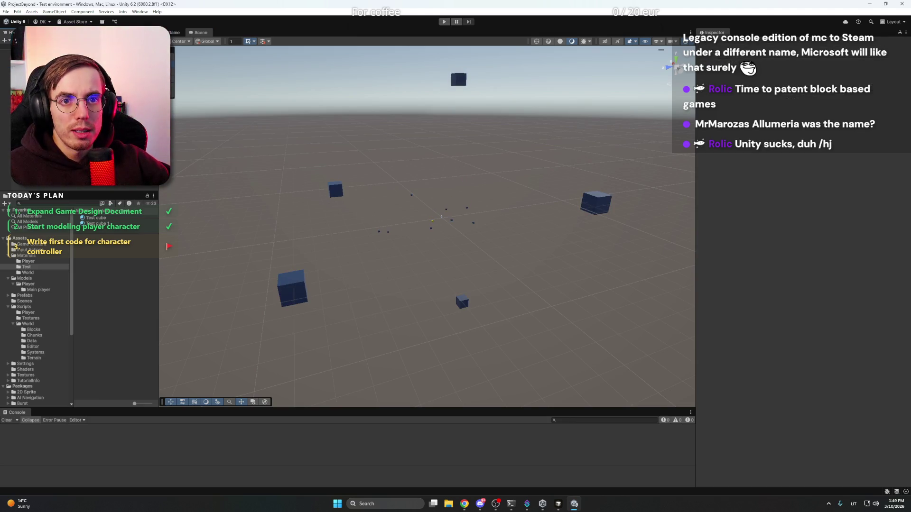
Create a MonoBehaviour script in the Materials/Player folder by mistake, then delete it
{"action": "left_click", "coordinate": [442, 217]}
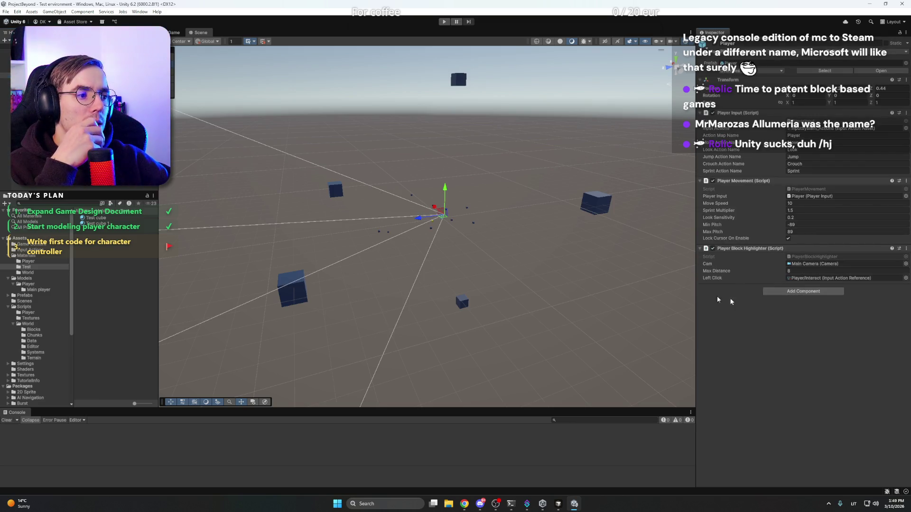
{"action": "left_click", "coordinate": [35, 262]}
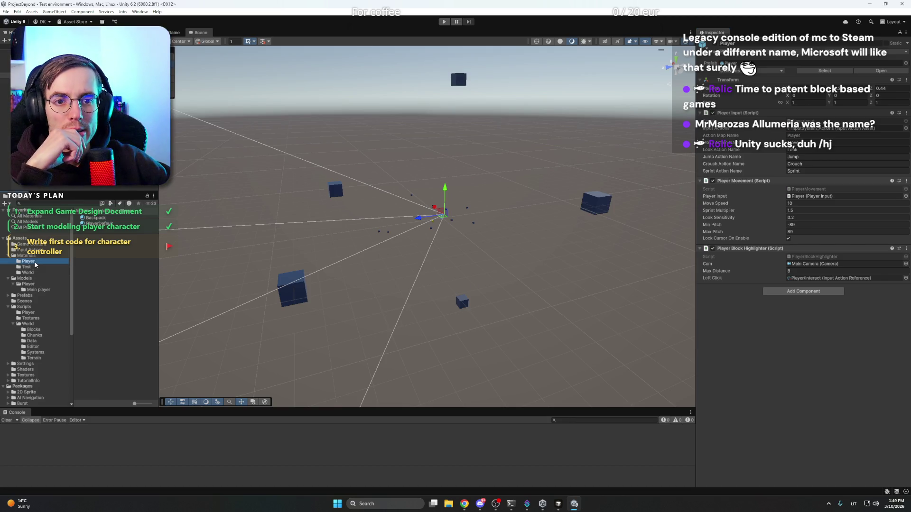
{"action": "right_click", "coordinate": [134, 246]}
{"action": "mouse_move", "coordinate": [161, 250]}
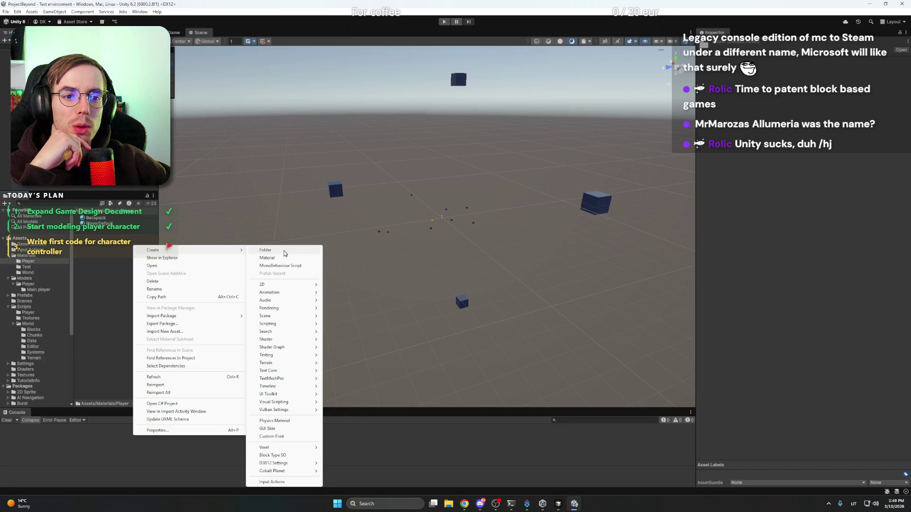
{"action": "left_click", "coordinate": [287, 266]}
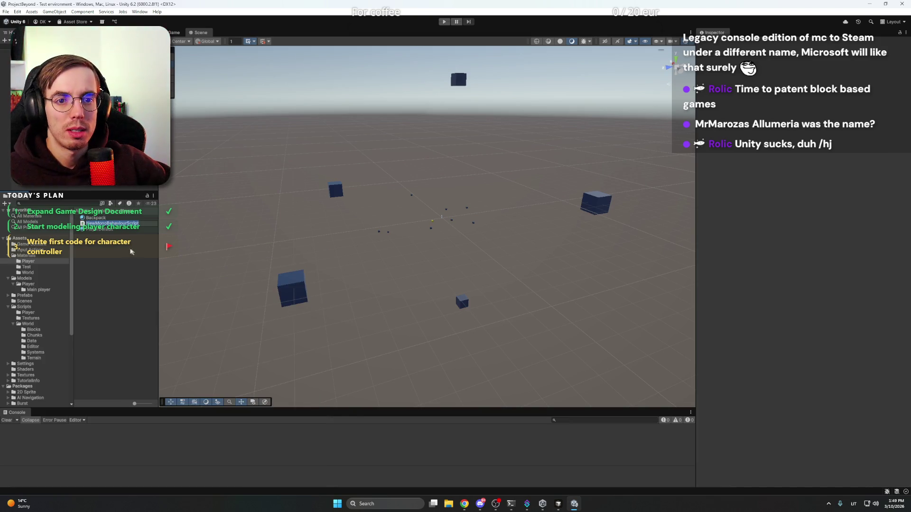
{"action": "key", "text": "Return"}
{"action": "key", "text": "Delete"}
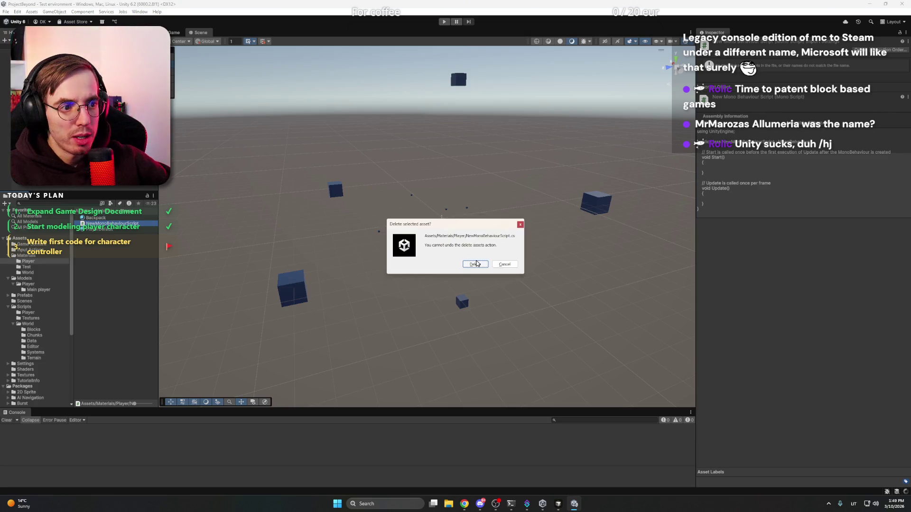
{"action": "left_click", "coordinate": [475, 265]}
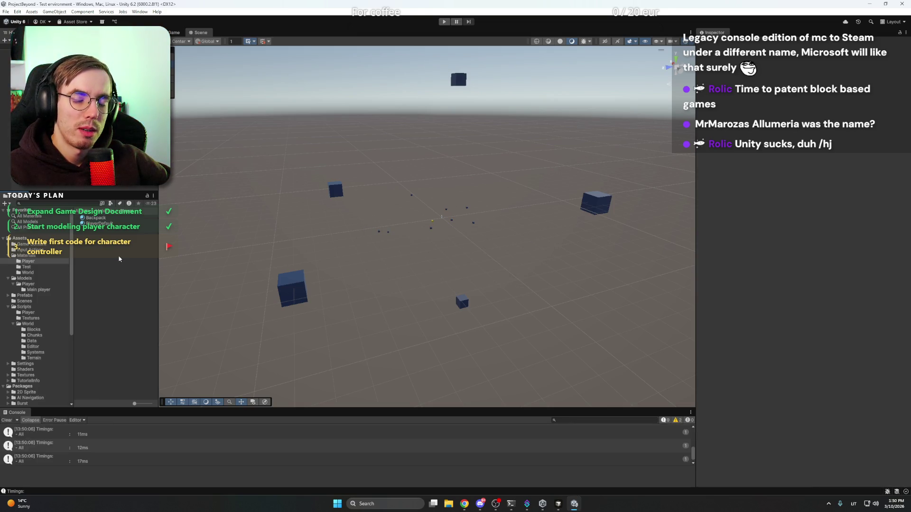
Browse the Models/Player folder, then navigate to the Scripts/Player folder
{"action": "left_click", "coordinate": [36, 279]}
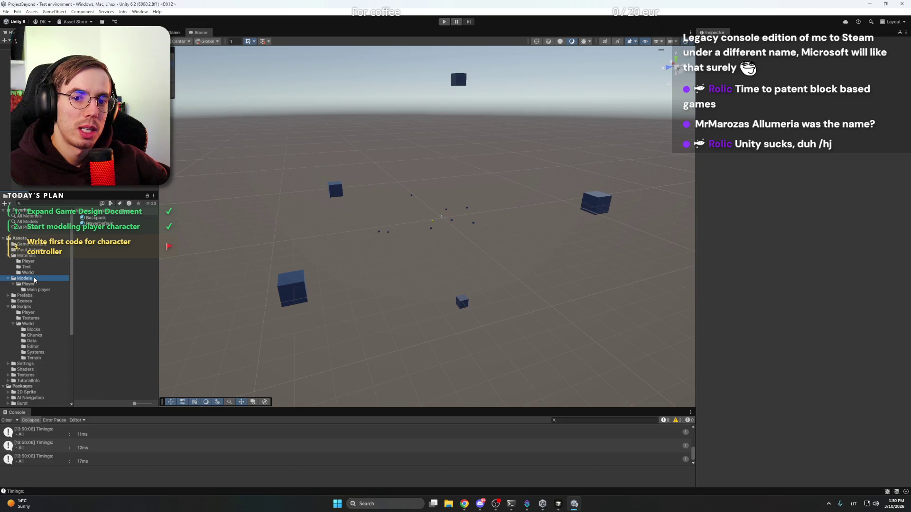
{"action": "left_click", "coordinate": [38, 284]}
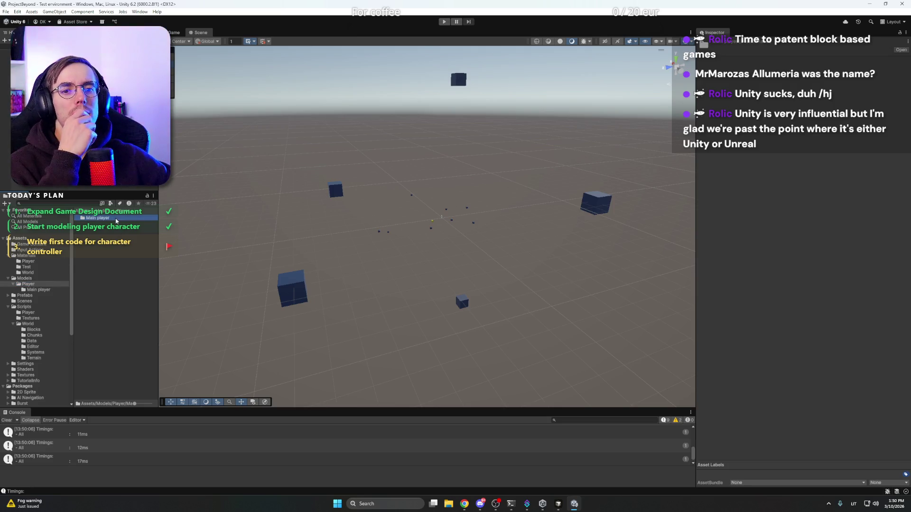
{"action": "left_click", "coordinate": [111, 233]}
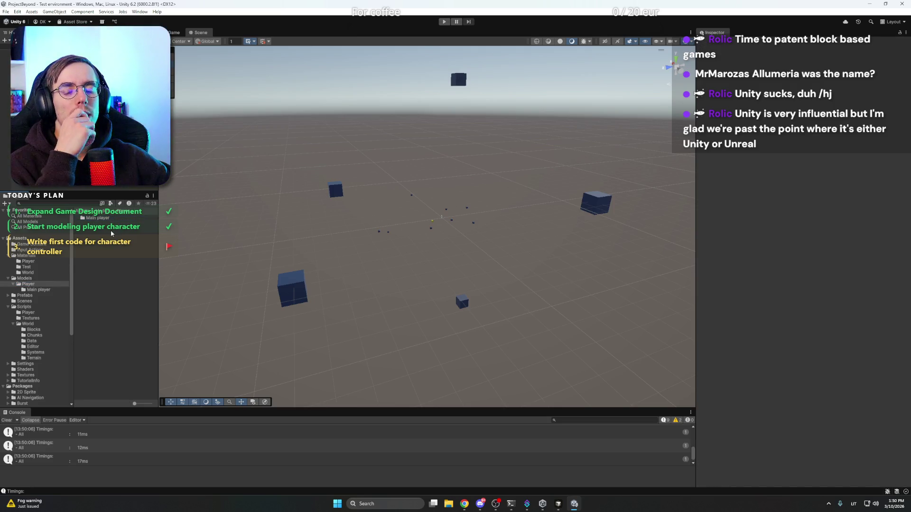
{"action": "left_click", "coordinate": [38, 279]}
{"action": "left_click", "coordinate": [40, 284]}
{"action": "left_click", "coordinate": [28, 307]}
{"action": "left_click", "coordinate": [36, 312]}
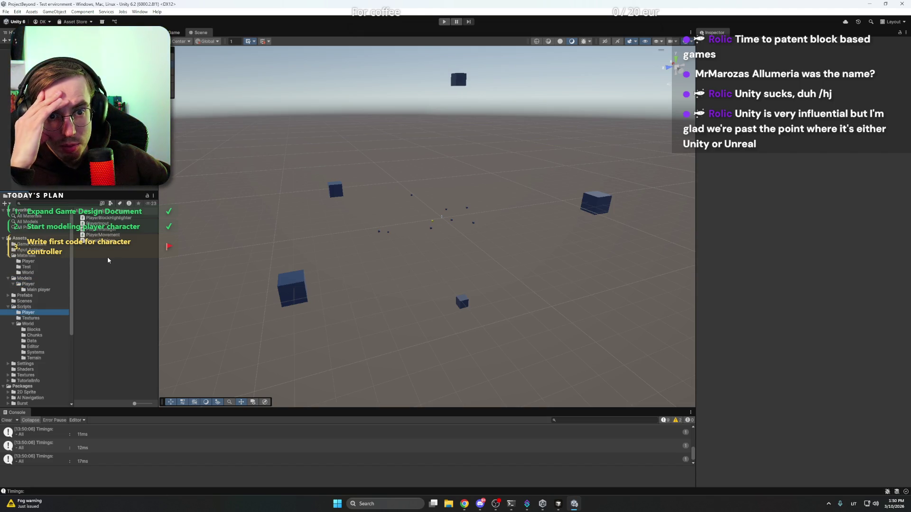
Create a MonoBehaviour script named PlayerModelSystem in Scripts/Player and open it in the editor
{"action": "right_click", "coordinate": [107, 261]}
{"action": "mouse_move", "coordinate": [190, 261]}
{"action": "left_click", "coordinate": [266, 279]}
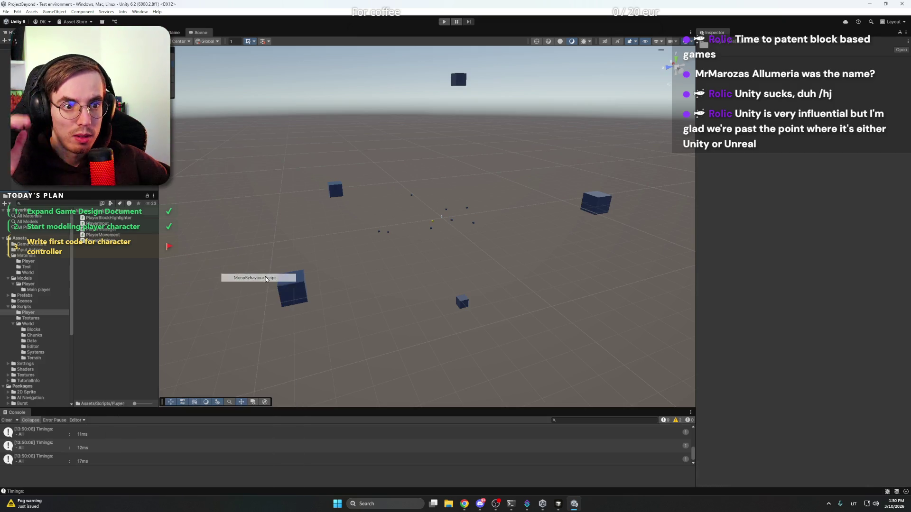
{"action": "type", "text": "PlayerModelSystem"}
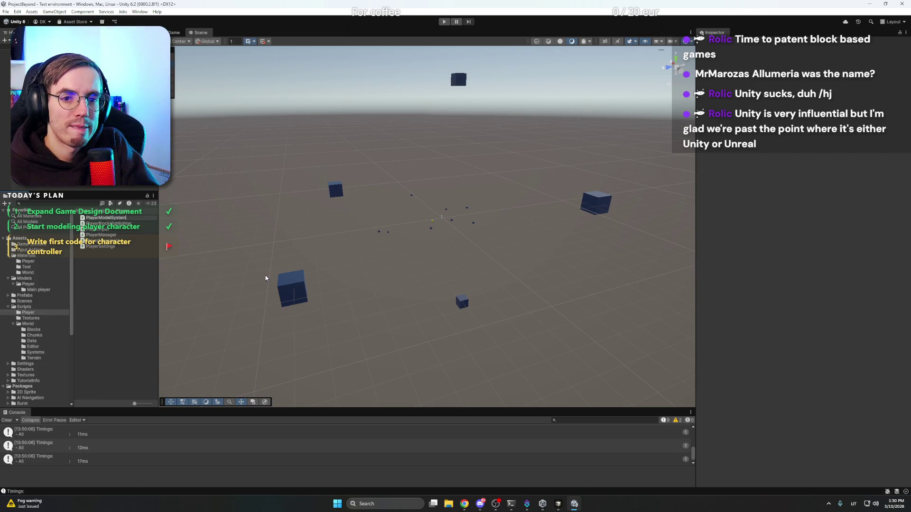
{"action": "key", "text": "Return"}
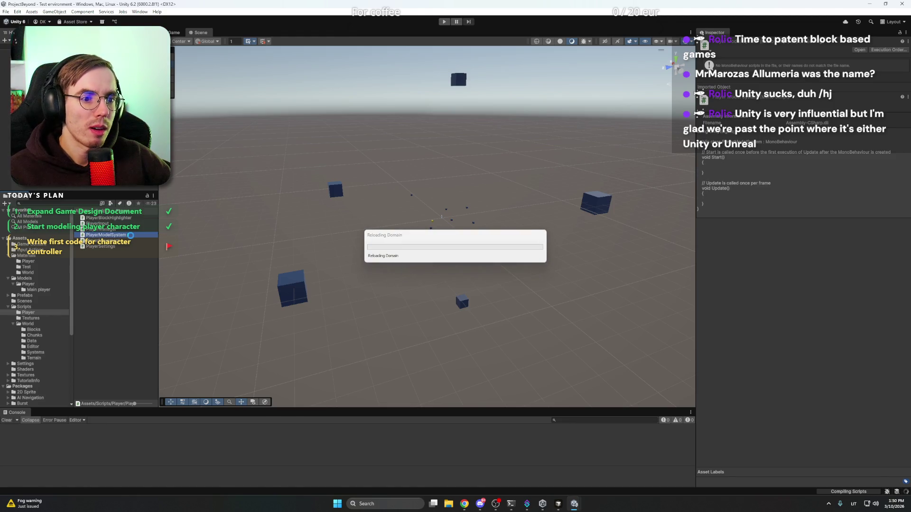
{"action": "double_click", "coordinate": [130, 235]}
{"action": "left_click", "coordinate": [237, 174]}
Delete the default Start and Update methods with their comments
{"action": "key", "text": "Down"}
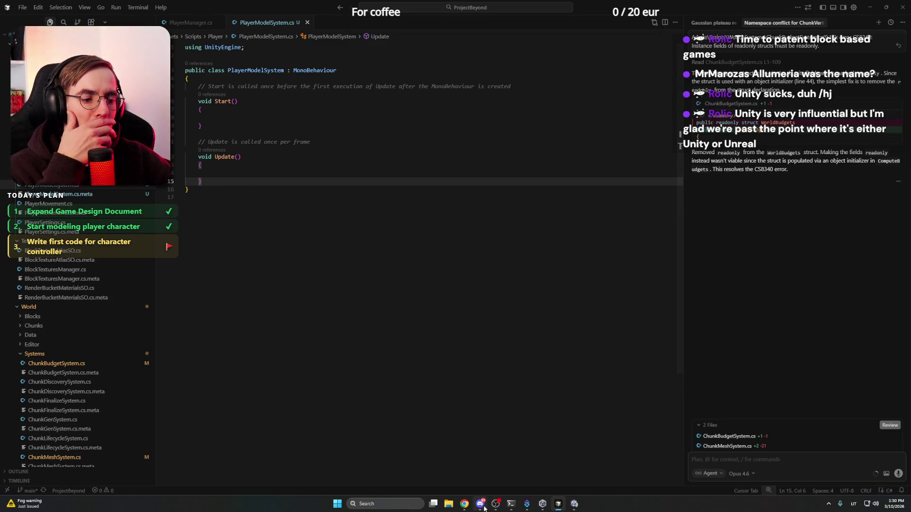
{"action": "mouse_move", "coordinate": [483, 508]}
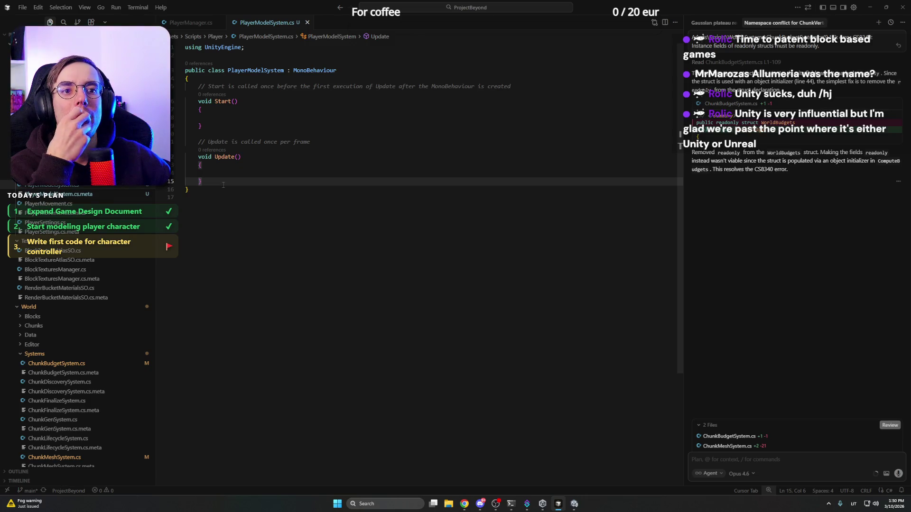
{"action": "left_click_drag", "start_coordinate": [232, 182], "coordinate": [258, 88]}
{"action": "key", "text": "Delete"}
{"action": "key", "text": "Up"}
Reveal PlayerModelSystem.cs in the Explorer file tree with Ctrl+Shift+E
{"action": "left_click", "coordinate": [763, 460]}
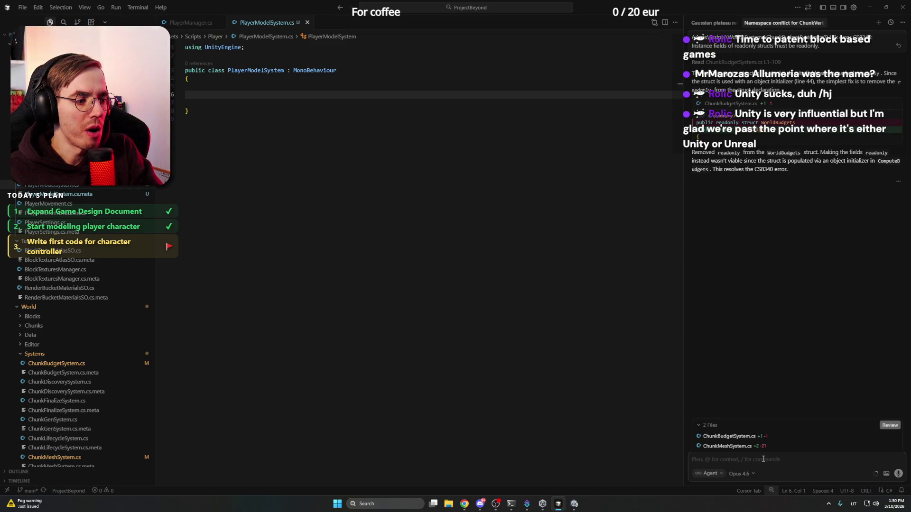
{"action": "key", "text": "ctrl+shift+e"}
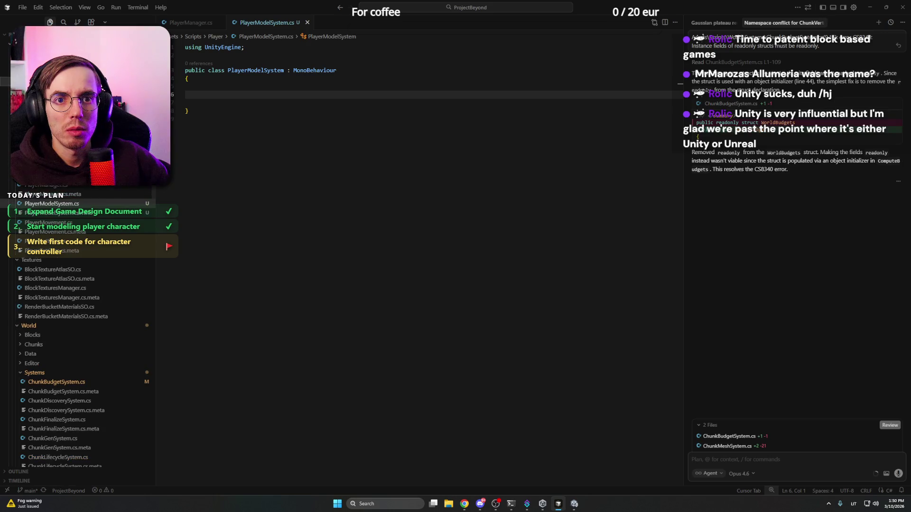
{"action": "scroll", "coordinate": [79, 332], "scroll_direction": "up", "scroll_amount": 2}
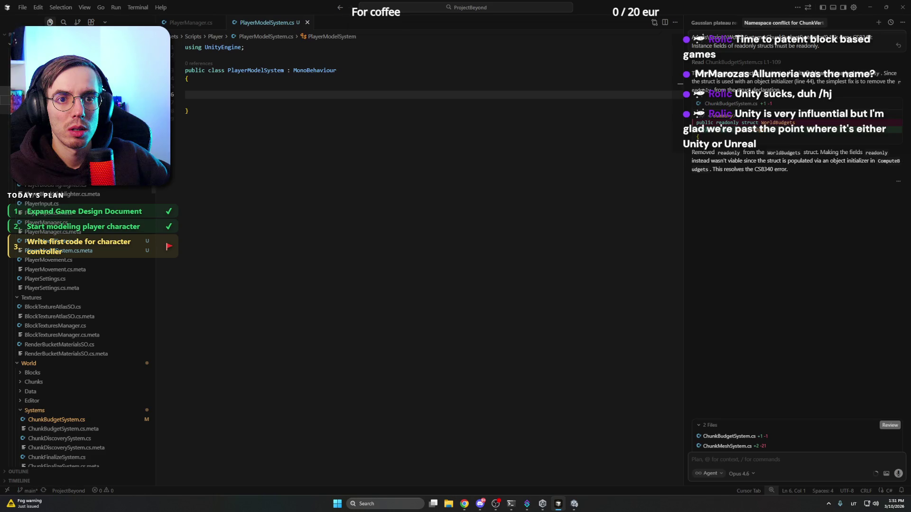
Open ProjectBeyondPlayer.fbx and scroll through its structure
{"action": "left_click", "coordinate": [62, 119]}
{"action": "scroll", "coordinate": [417, 211], "scroll_direction": "down", "scroll_amount": 3}
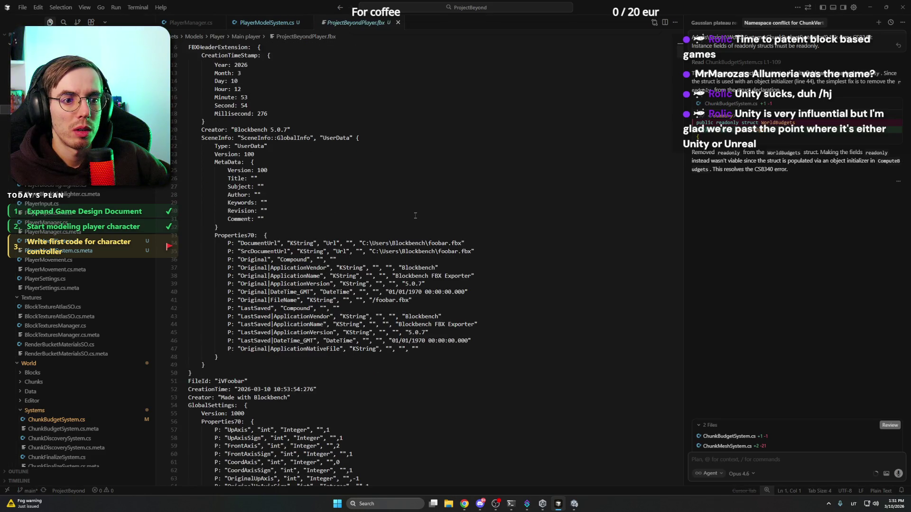
{"action": "scroll", "coordinate": [415, 216], "scroll_direction": "down", "scroll_amount": 20}
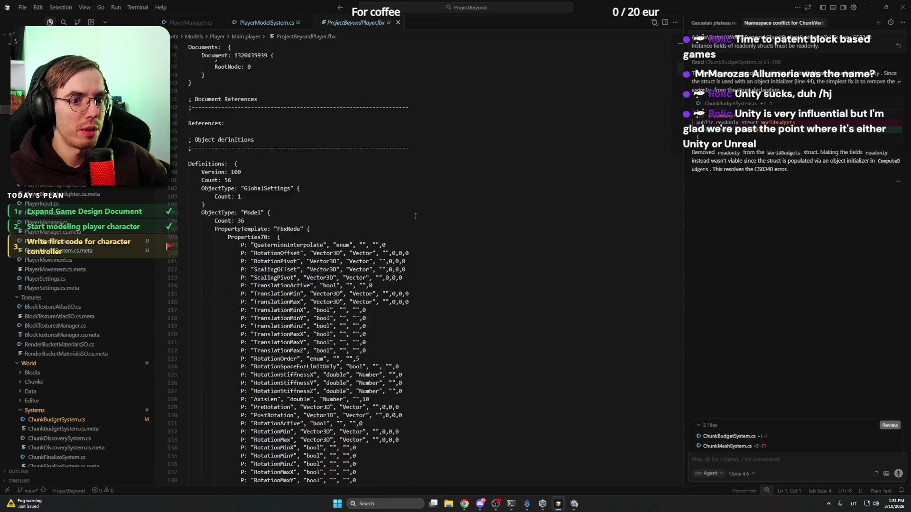
{"action": "scroll", "coordinate": [415, 216], "scroll_direction": "down", "scroll_amount": 3}
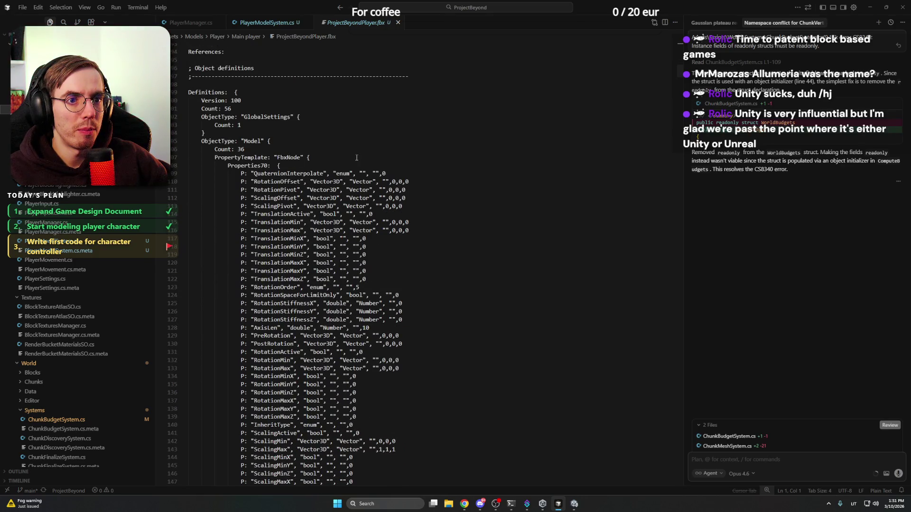
{"action": "scroll", "coordinate": [356, 157], "scroll_direction": "down", "scroll_amount": 20}
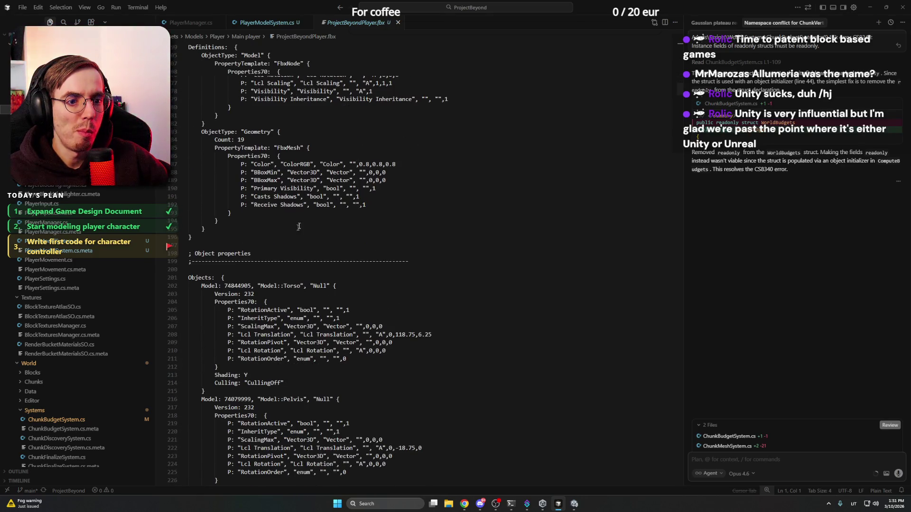
{"action": "scroll", "coordinate": [295, 241], "scroll_direction": "up", "scroll_amount": 20}
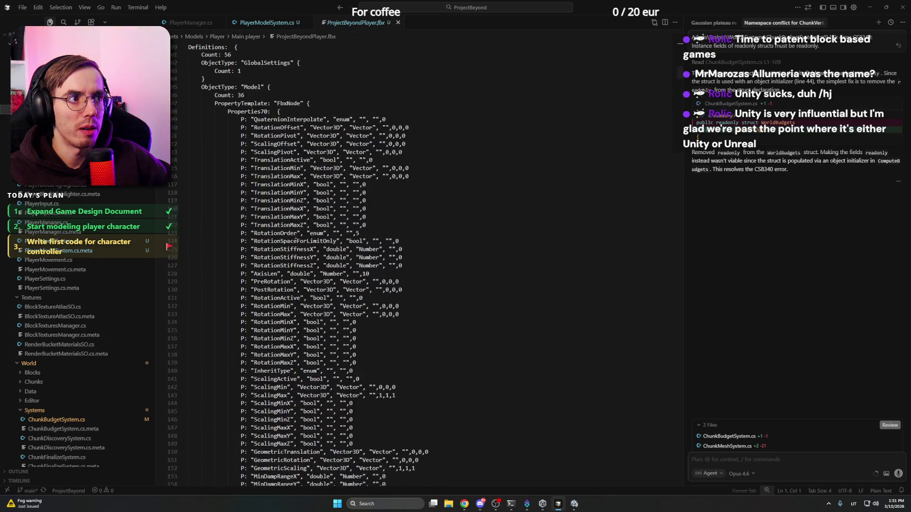
{"action": "scroll", "coordinate": [296, 232], "scroll_direction": "up", "scroll_amount": 9}
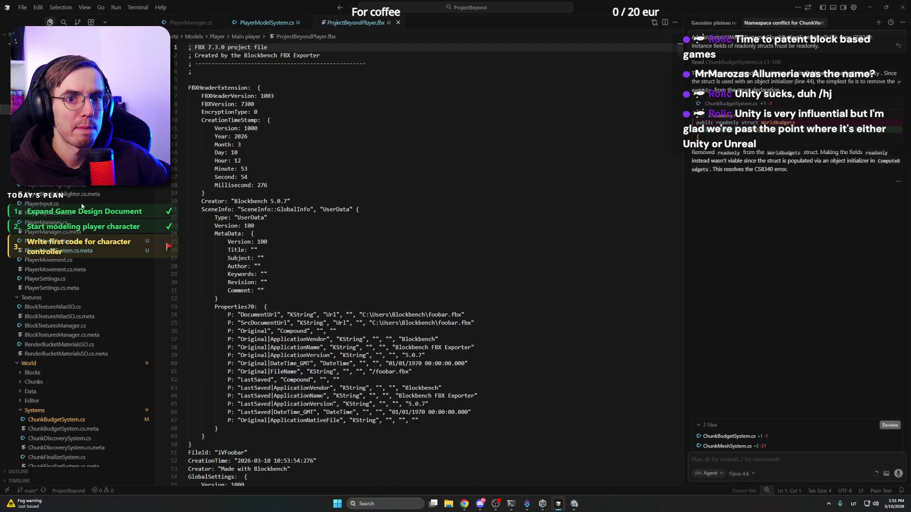
{"action": "scroll", "coordinate": [82, 205], "scroll_direction": "down", "scroll_amount": 1}
{"action": "scroll", "coordinate": [81, 205], "scroll_direction": "down", "scroll_amount": 1}
{"action": "scroll", "coordinate": [81, 205], "scroll_direction": "down", "scroll_amount": 1}
Pin the FBX file as a permanent tab, then go back to PlayerModelSystem.cs
{"action": "double_click", "coordinate": [72, 109]}
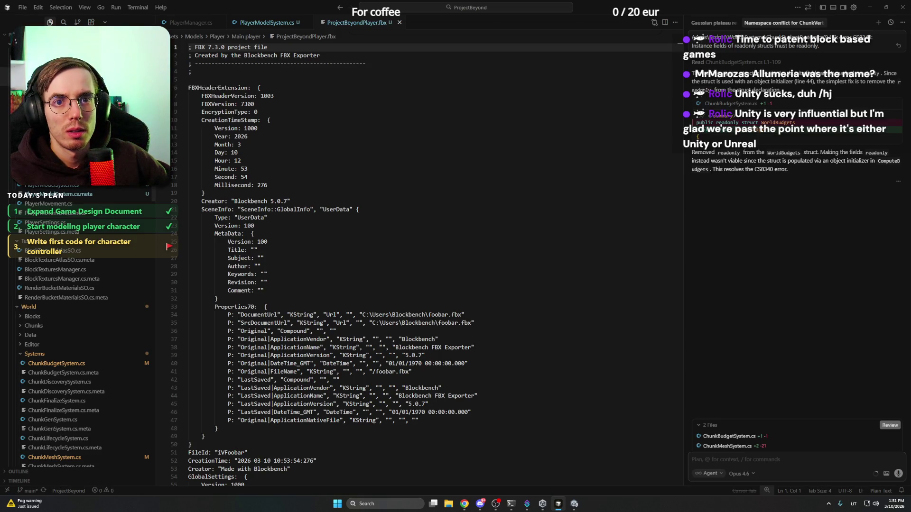
{"action": "scroll", "coordinate": [80, 333], "scroll_direction": "down", "scroll_amount": 10}
{"action": "scroll", "coordinate": [81, 333], "scroll_direction": "up", "scroll_amount": 10}
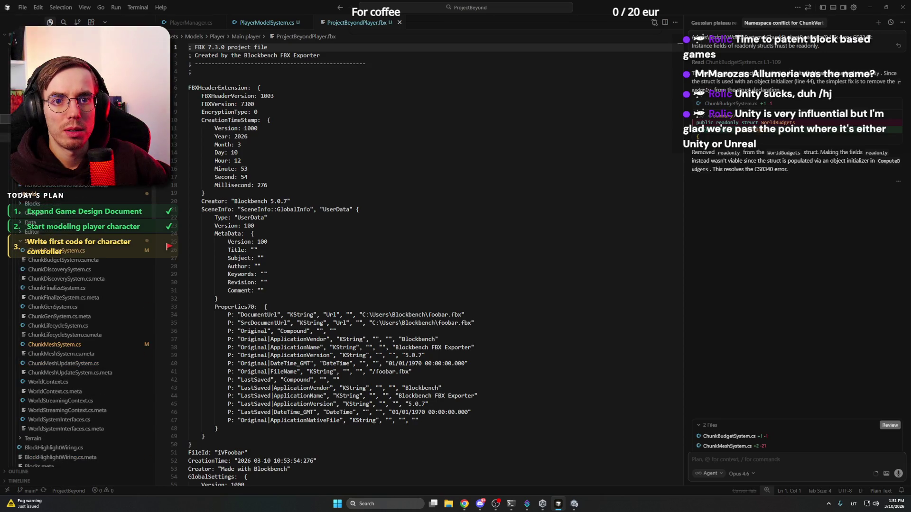
{"action": "scroll", "coordinate": [81, 332], "scroll_direction": "up", "scroll_amount": 4}
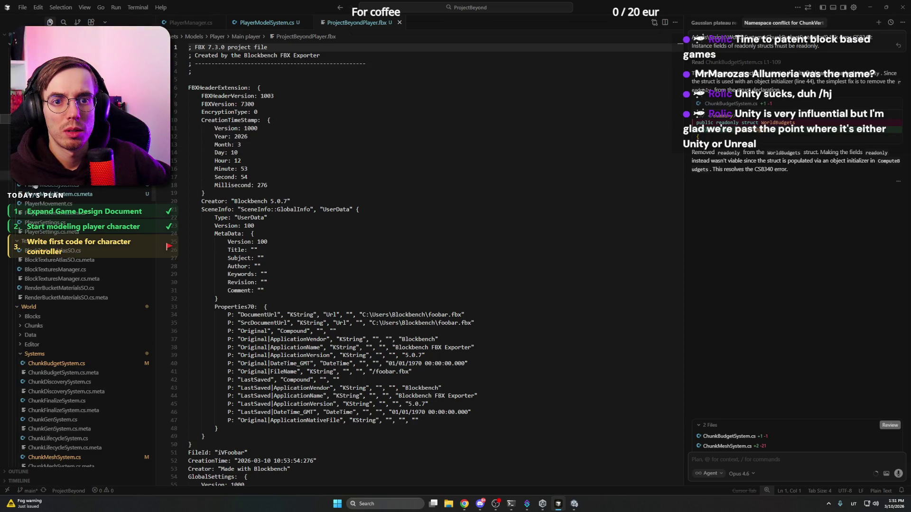
{"action": "left_click", "coordinate": [118, 189]}
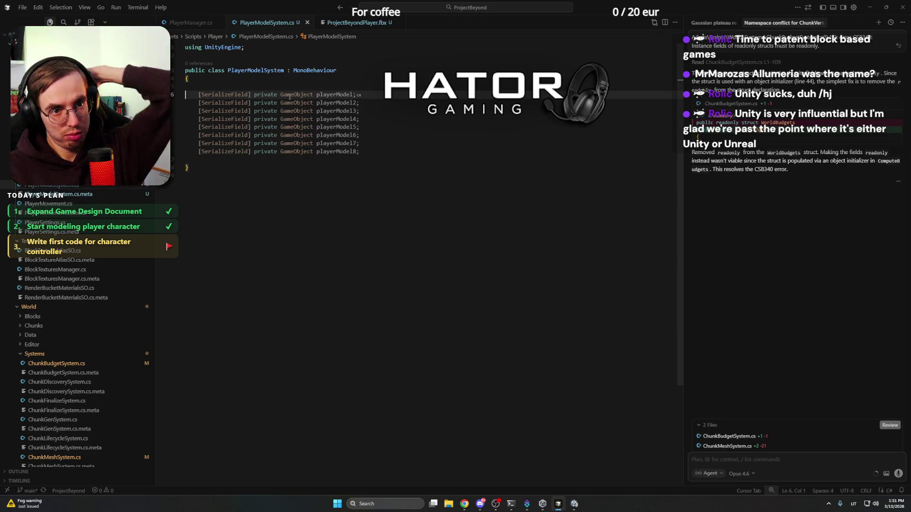
Add a [SerializeField] playerModelRoot field and ask the agent for bone variables and an AssignModelBones function
{"action": "type", "text": "[SerializeField] private GameObject playerModelRoot"}
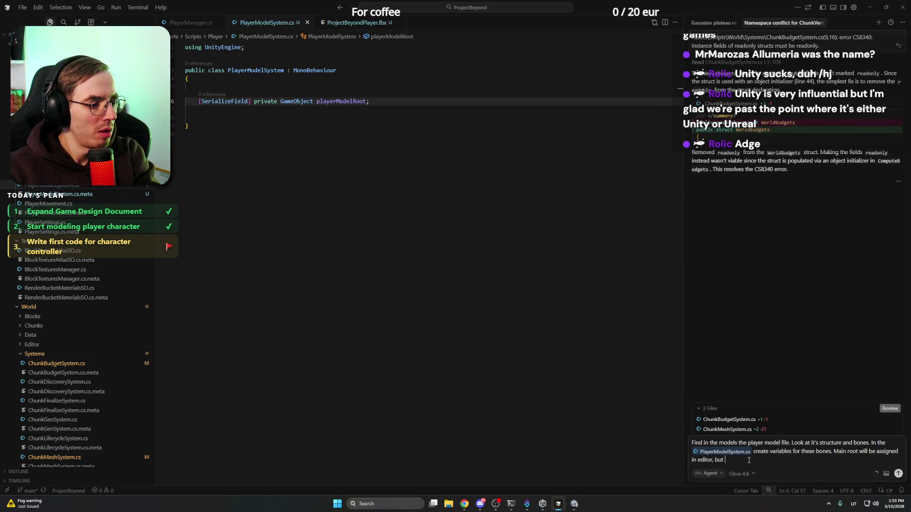
{"action": "type", "text": " o"}
{"action": "type", "text": "nes"}
{"action": "type", "text": "f"}
{"action": "type", "text": "rough an"}
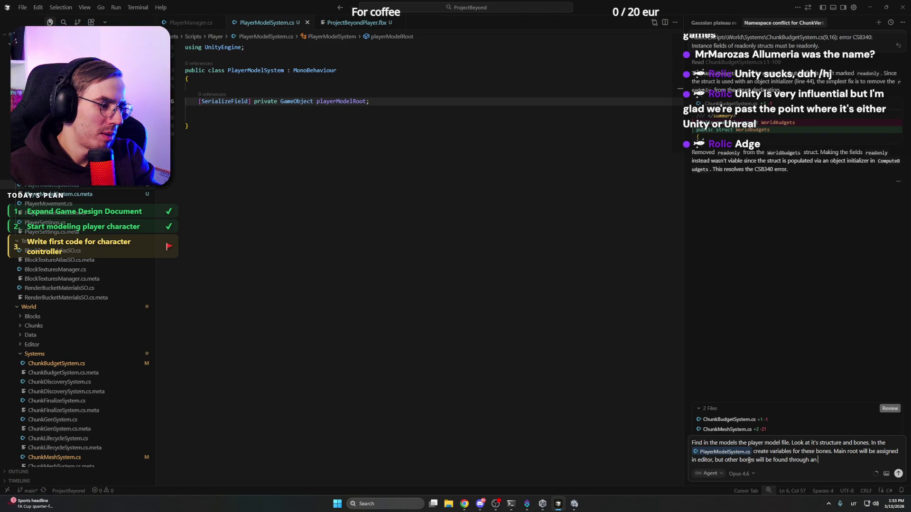
{"action": "key", "text": "BackSpace"}
{"action": "key", "text": "BackSpace"}
{"action": "type", "text": "a functi"}
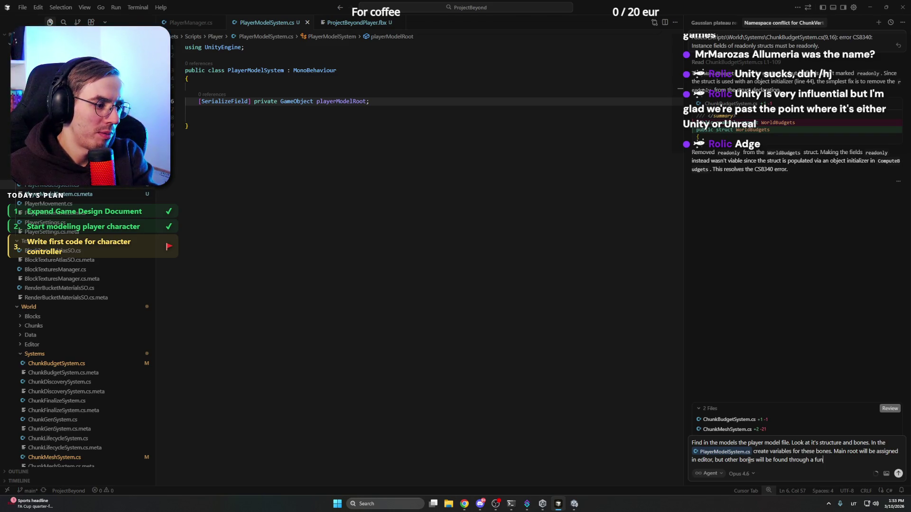
{"action": "type", "text": "on Assign"}
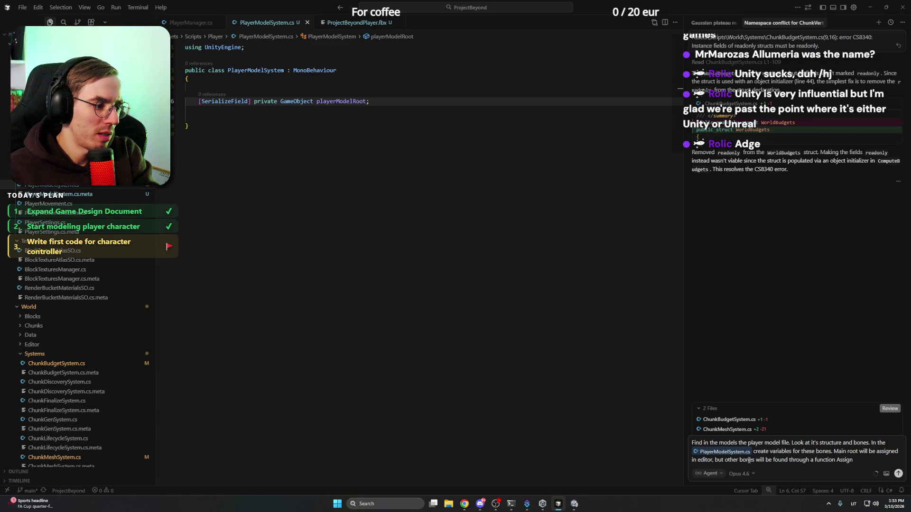
{"action": "type", "text": "ModelBones."}
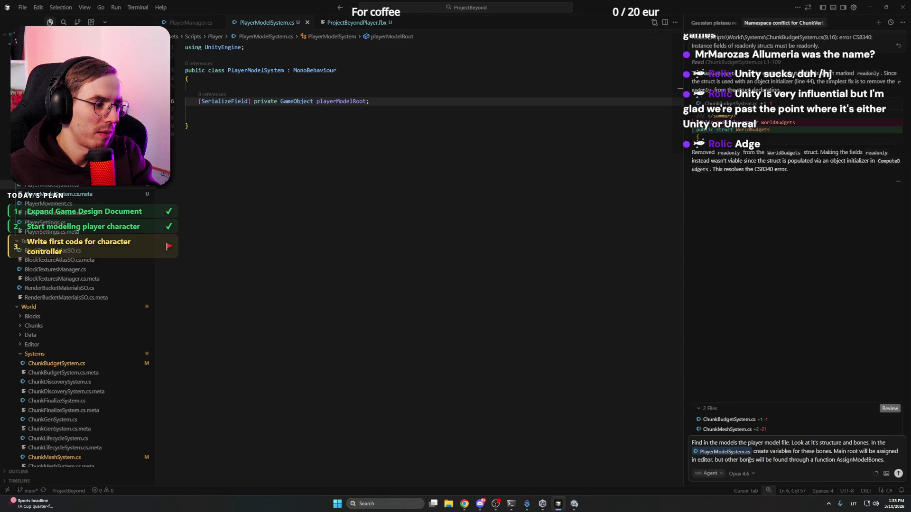
{"action": "key", "text": "Return"}
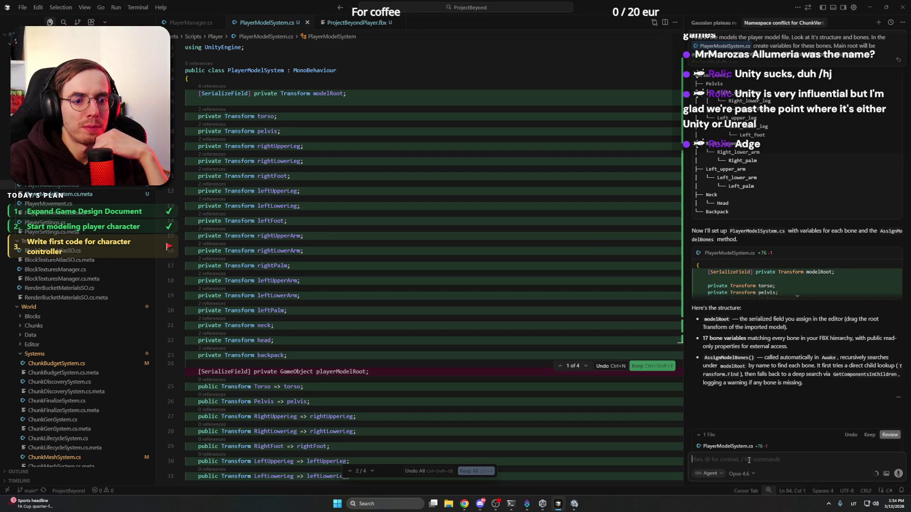
Review the agent's rewrite of PlayerModelSystem.cs and accept all its changes
{"action": "scroll", "coordinate": [410, 325], "scroll_direction": "down", "scroll_amount": 5}
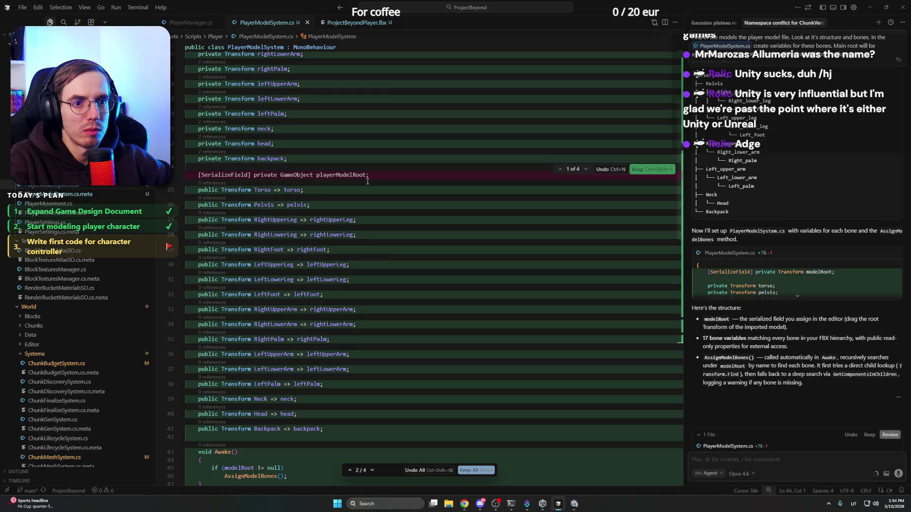
{"action": "scroll", "coordinate": [367, 181], "scroll_direction": "up", "scroll_amount": 2}
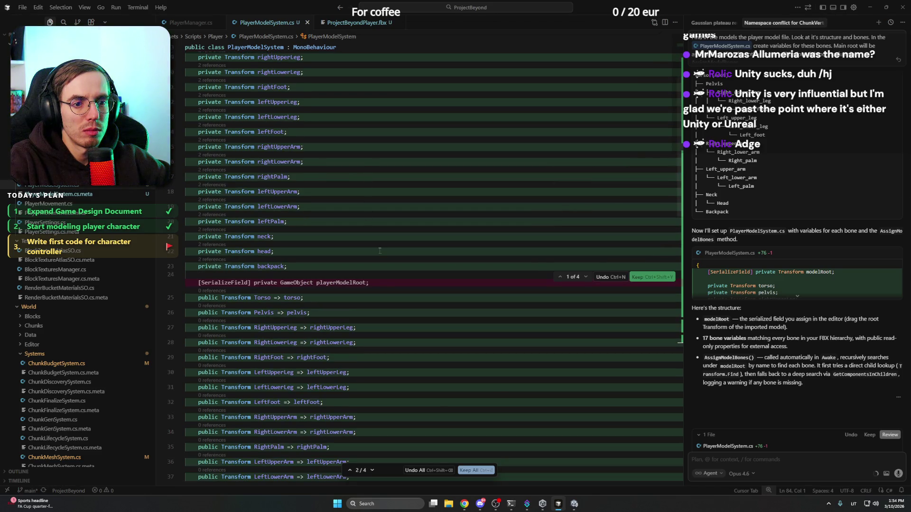
{"action": "scroll", "coordinate": [379, 249], "scroll_direction": "up", "scroll_amount": 2}
{"action": "scroll", "coordinate": [379, 249], "scroll_direction": "down", "scroll_amount": 4}
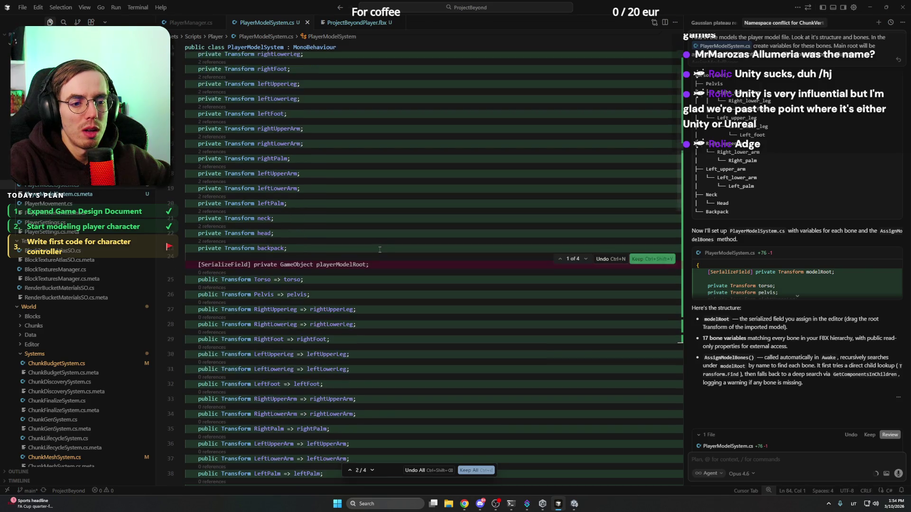
{"action": "scroll", "coordinate": [379, 250], "scroll_direction": "down", "scroll_amount": 4}
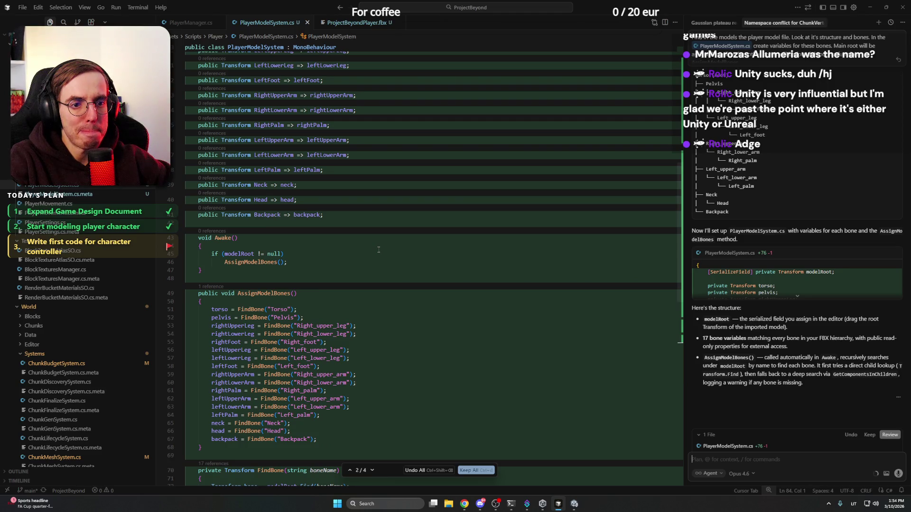
{"action": "scroll", "coordinate": [378, 250], "scroll_direction": "down", "scroll_amount": 4}
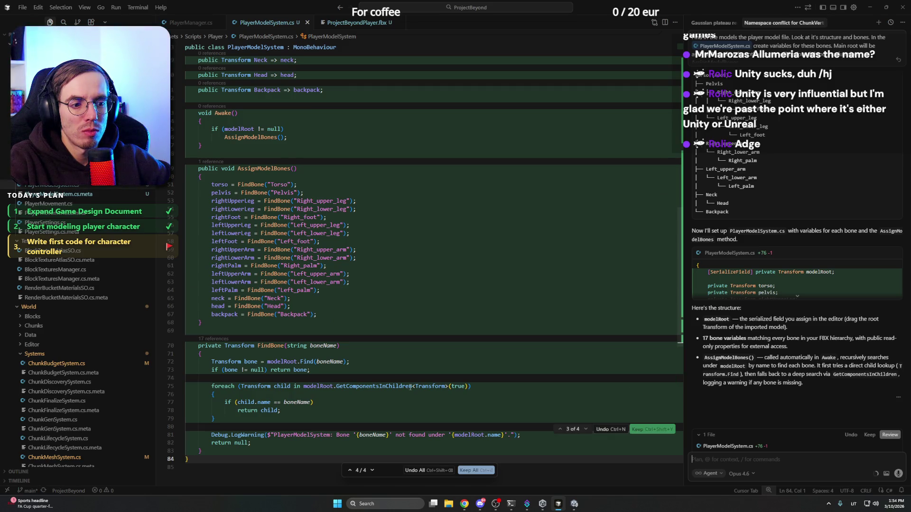
{"action": "left_click", "coordinate": [472, 470]}
{"action": "left_click", "coordinate": [461, 344]}
Delete the block of public bone Transform properties on lines 25–41
{"action": "left_click", "coordinate": [434, 323]}
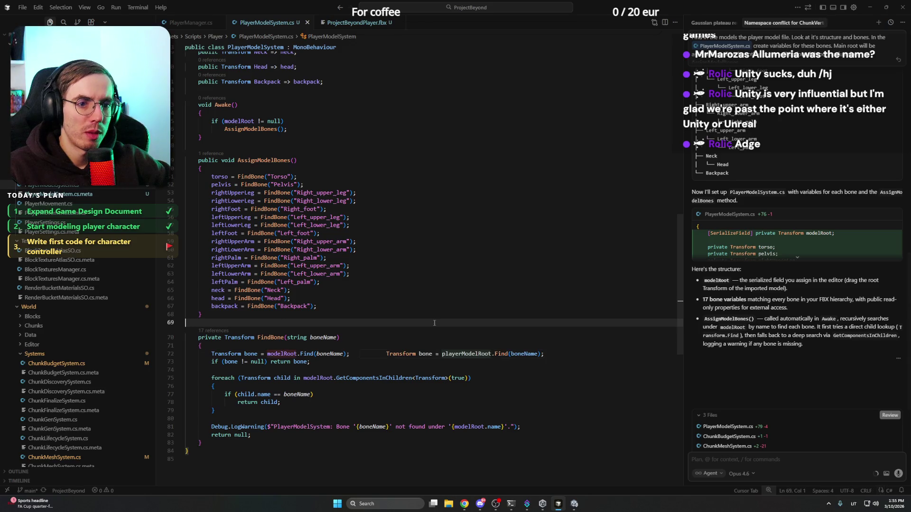
{"action": "left_click", "coordinate": [427, 306]}
{"action": "scroll", "coordinate": [389, 326], "scroll_direction": "up", "scroll_amount": 5}
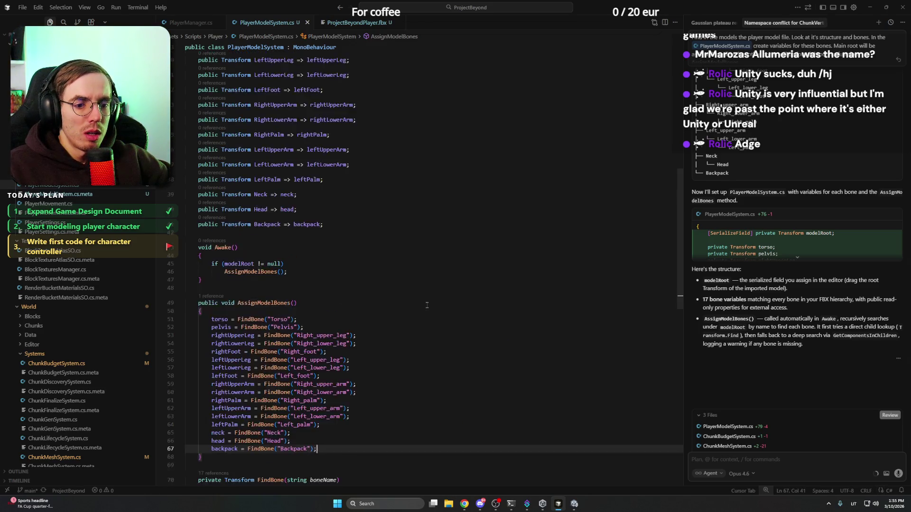
{"action": "left_click_drag", "start_coordinate": [337, 423], "coordinate": [359, 174]}
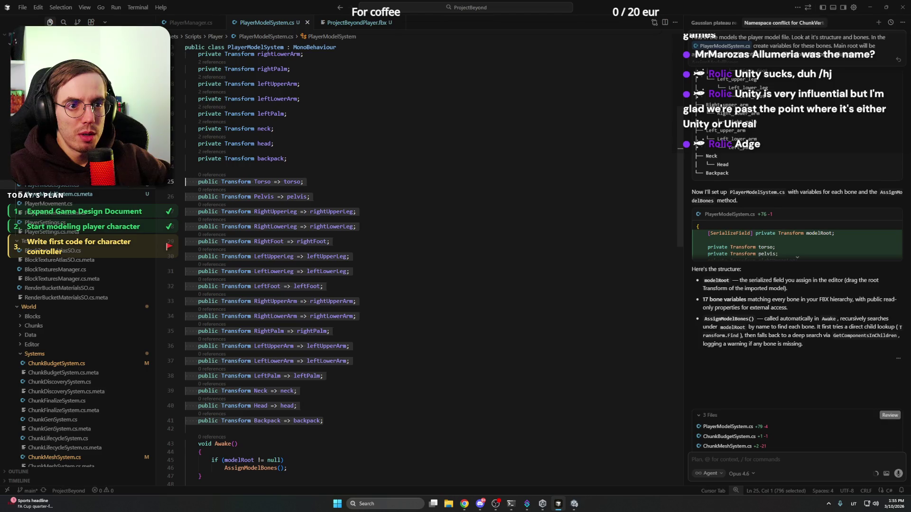
{"action": "key", "text": "BackSpace"}
{"action": "key", "text": "BackSpace"}
{"action": "key", "text": "BackSpace"}
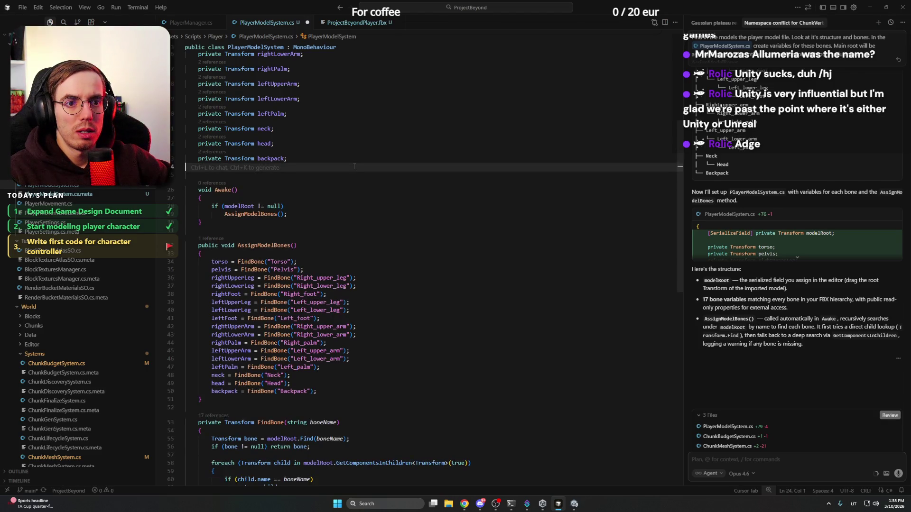
Inspect the modelRoot field and the leftPalm and backpack lines in AssignModelBones
{"action": "scroll", "coordinate": [353, 165], "scroll_direction": "up", "scroll_amount": 5}
{"action": "left_click", "coordinate": [331, 117]}
{"action": "left_click", "coordinate": [329, 103]}
{"action": "left_click", "coordinate": [348, 93]}
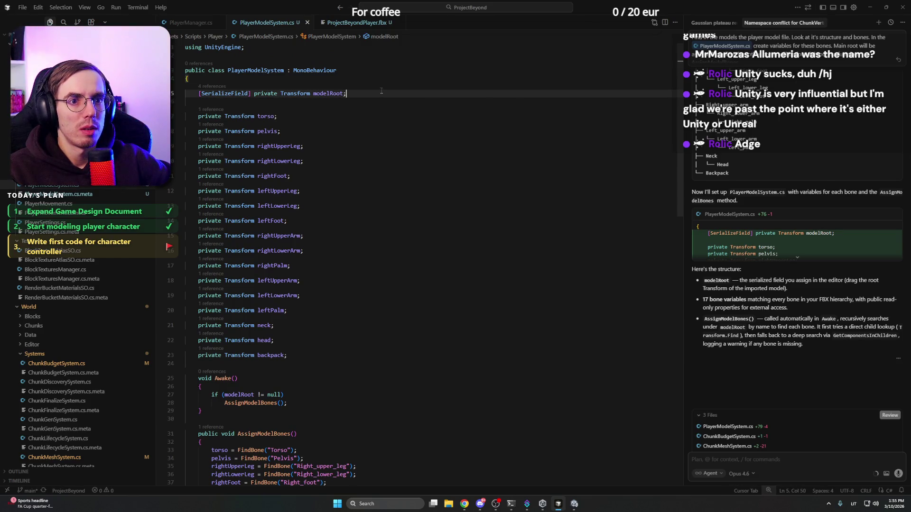
{"action": "scroll", "coordinate": [427, 237], "scroll_direction": "down", "scroll_amount": 5}
{"action": "left_click", "coordinate": [445, 304]}
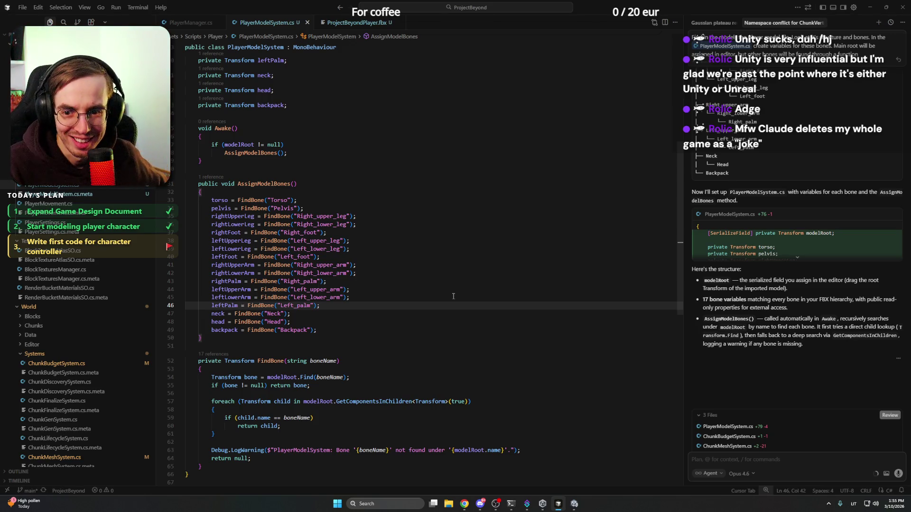
{"action": "scroll", "coordinate": [453, 296], "scroll_direction": "down", "scroll_amount": 4}
{"action": "left_click", "coordinate": [332, 223]}
Switch briefly to Discord and back, then restore the null check in AssignModelBones
{"action": "left_click", "coordinate": [484, 505]}
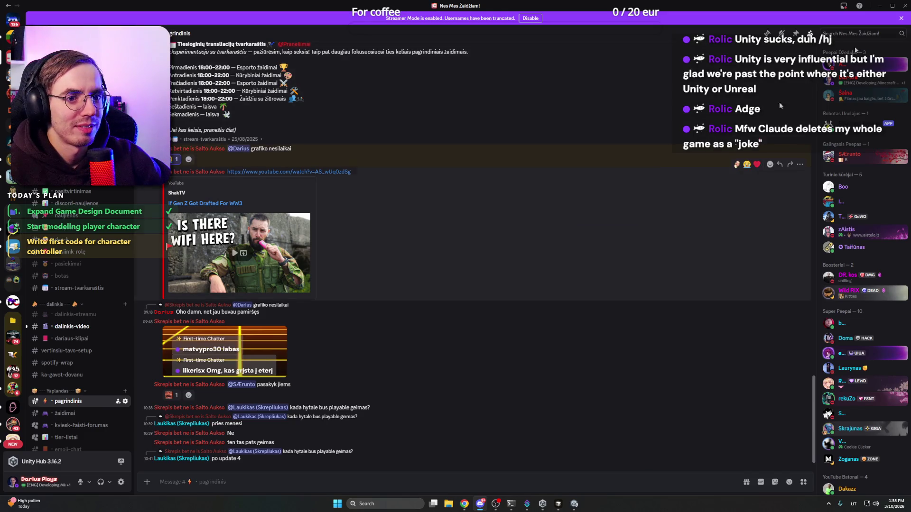
{"action": "key", "text": "alt+Tab"}
{"action": "key", "text": "Tab"}
{"action": "left_click", "coordinate": [340, 167]}
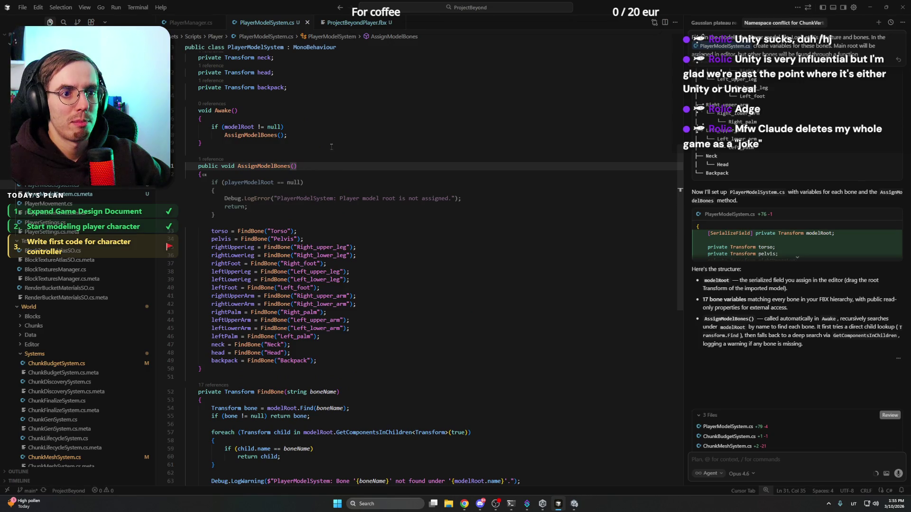
Remove the AssignModelBones null check and add blank lines below FindBone
{"action": "left_click", "coordinate": [331, 147]}
{"action": "key", "text": "Tab"}
{"action": "left_click", "coordinate": [324, 111]}
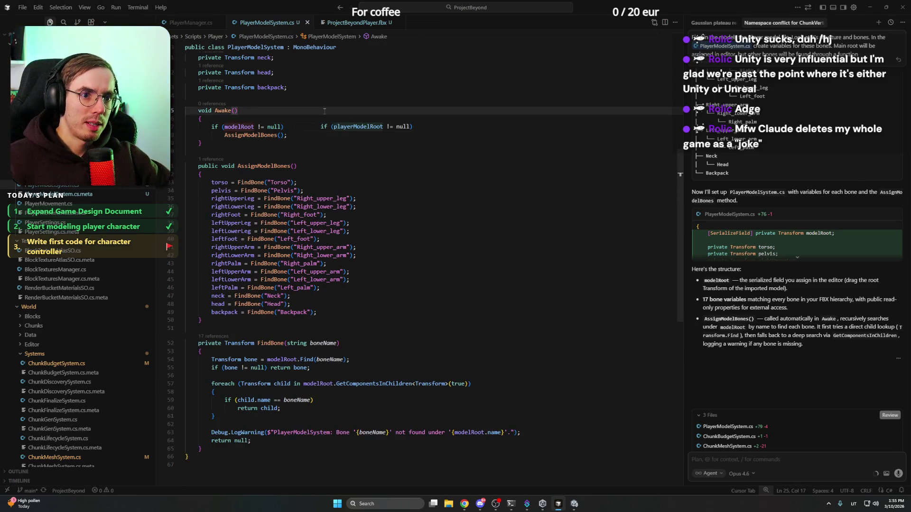
{"action": "left_click", "coordinate": [264, 450]}
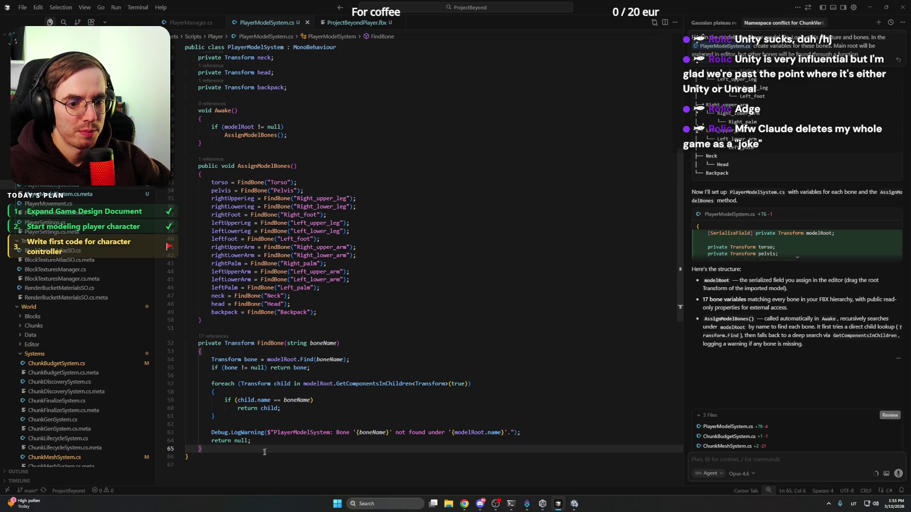
{"action": "scroll", "coordinate": [264, 454], "scroll_direction": "down", "scroll_amount": 5}
{"action": "key", "text": "Return"}
{"action": "key", "text": "Return"}
Ask the agent to 'Add a public function to enable or disable the backpack in the scene'
{"action": "left_click", "coordinate": [768, 458]}
{"action": "type", "text": "Add a"}
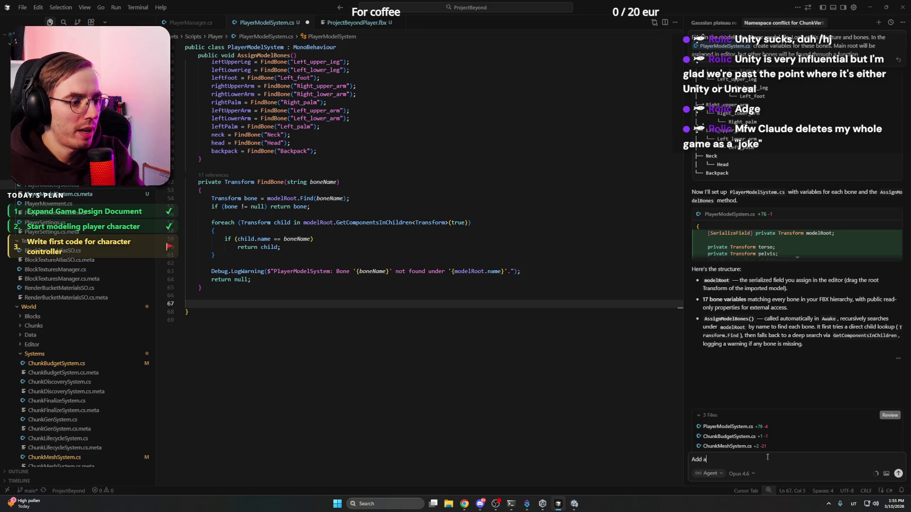
{"action": "type", "text": " function"}
{"action": "key", "text": "ctrl+shift+Left"}
{"action": "key", "text": "BackSpace"}
{"action": "type", "text": "public function to enable or disable the backpack"}
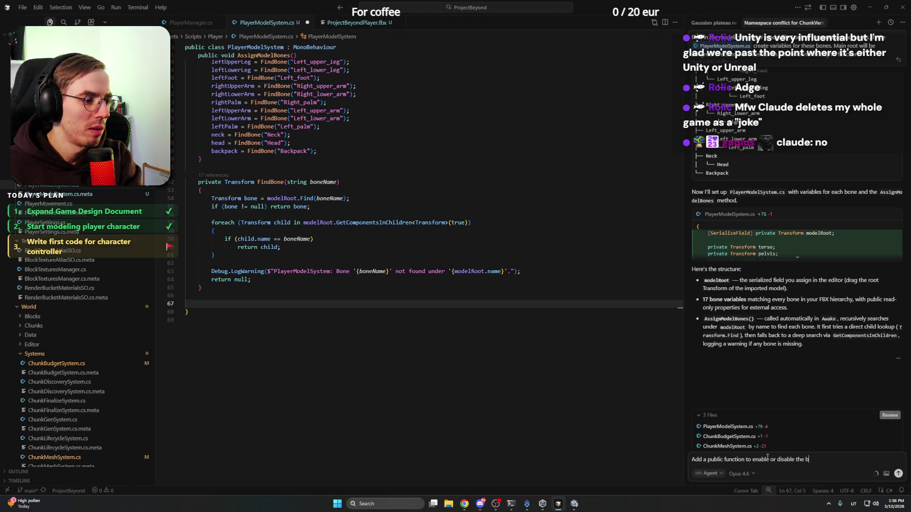
{"action": "type", "text": " in the scene"}
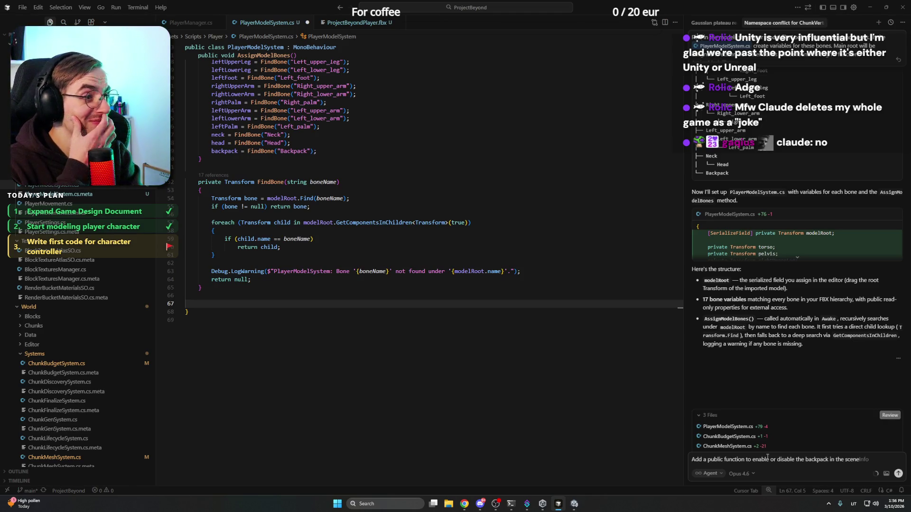
{"action": "key", "text": "Return"}
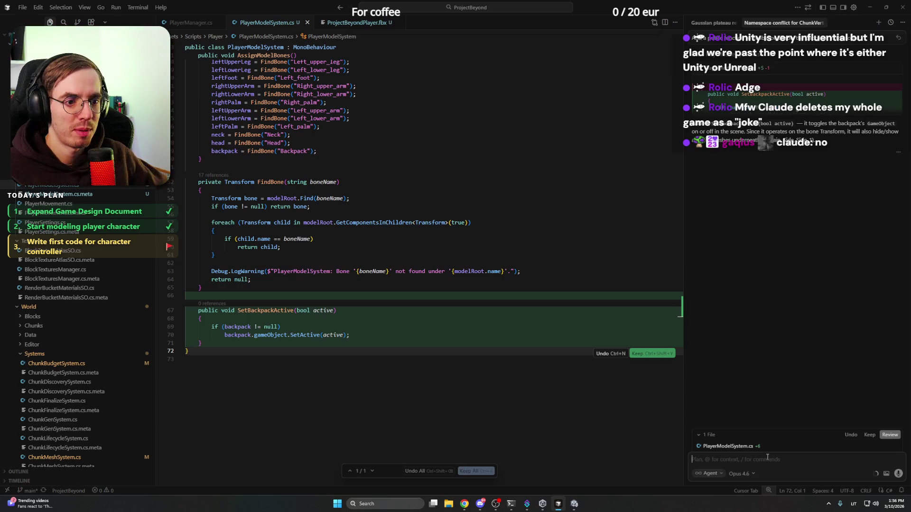
Keep the agent's backpack function and rename it from SetBackpackActive to SetBackpackVisible
{"action": "left_click", "coordinate": [470, 471]}
{"action": "left_click", "coordinate": [368, 337]}
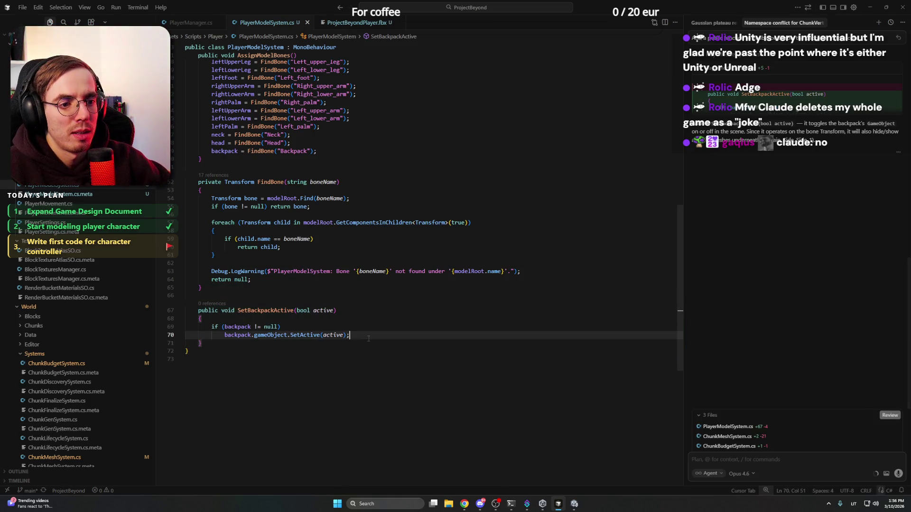
{"action": "double_click", "coordinate": [290, 310]}
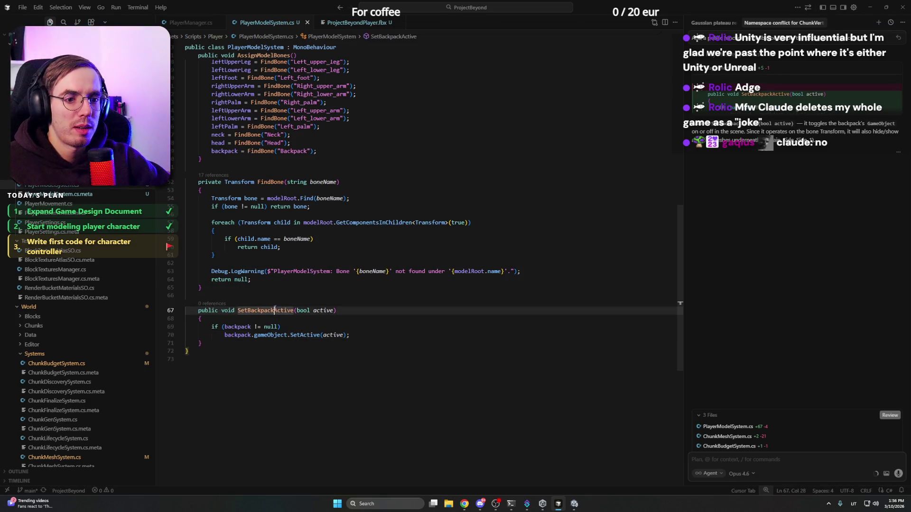
{"action": "key", "text": "Down"}
{"action": "left_click", "coordinate": [378, 313]}
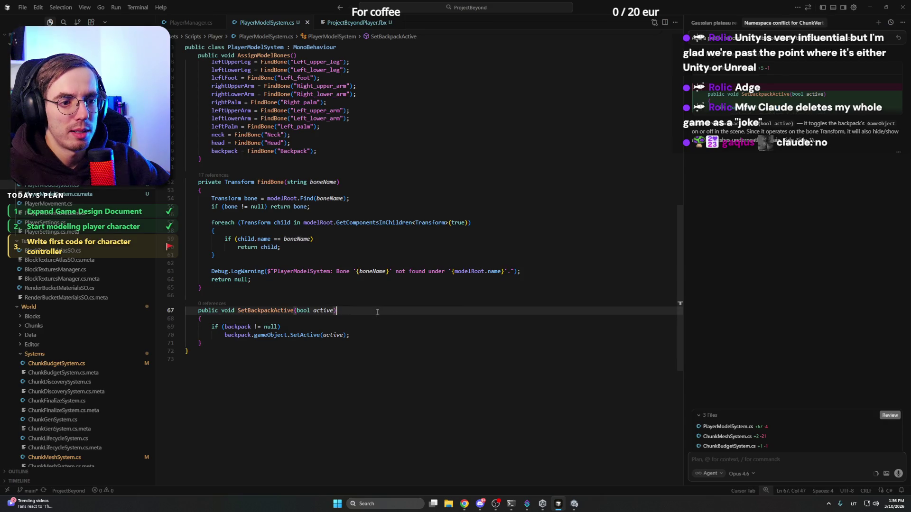
{"action": "double_click", "coordinate": [327, 311]}
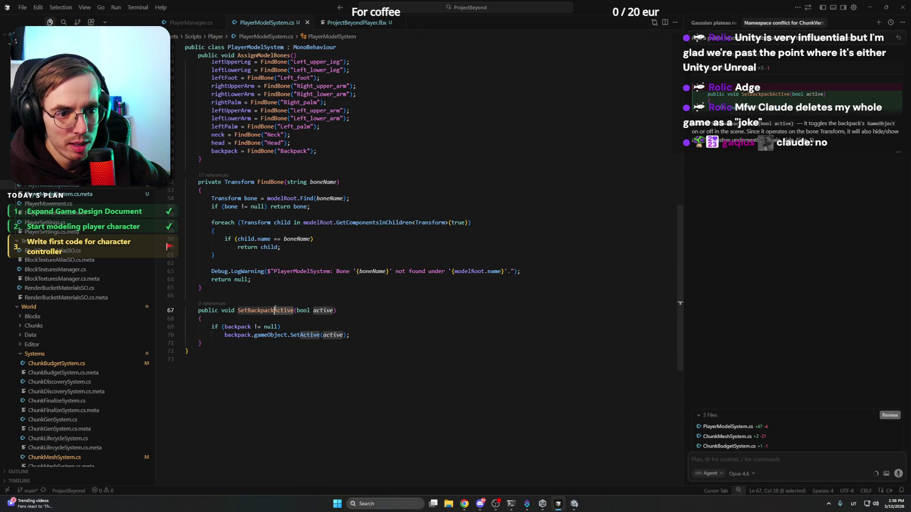
{"action": "left_click_drag", "start_coordinate": [274, 311], "coordinate": [294, 310]}
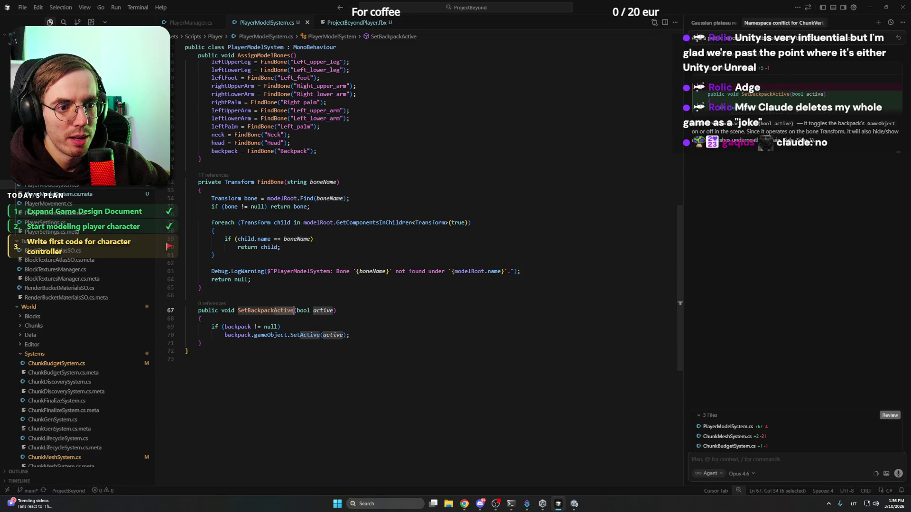
{"action": "type", "text": "Visible"}
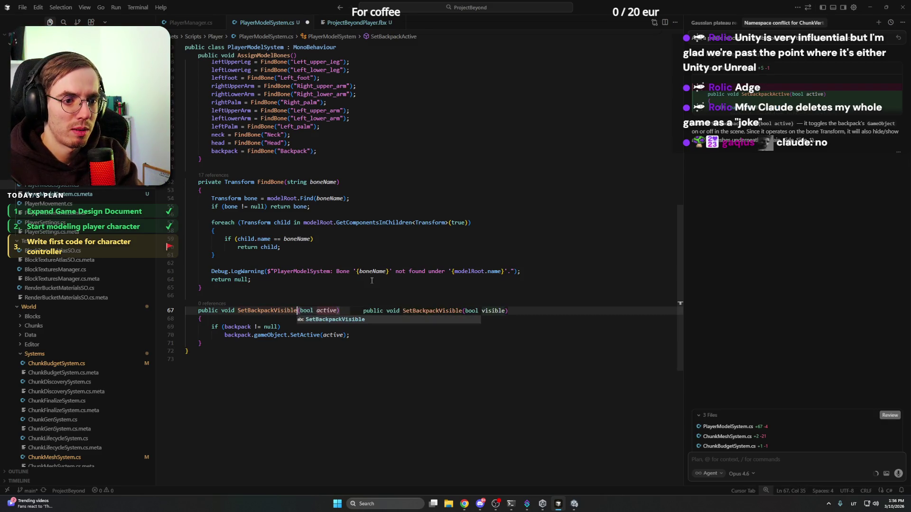
{"action": "left_click", "coordinate": [362, 311]}
{"action": "key", "text": "ctrl+s"}
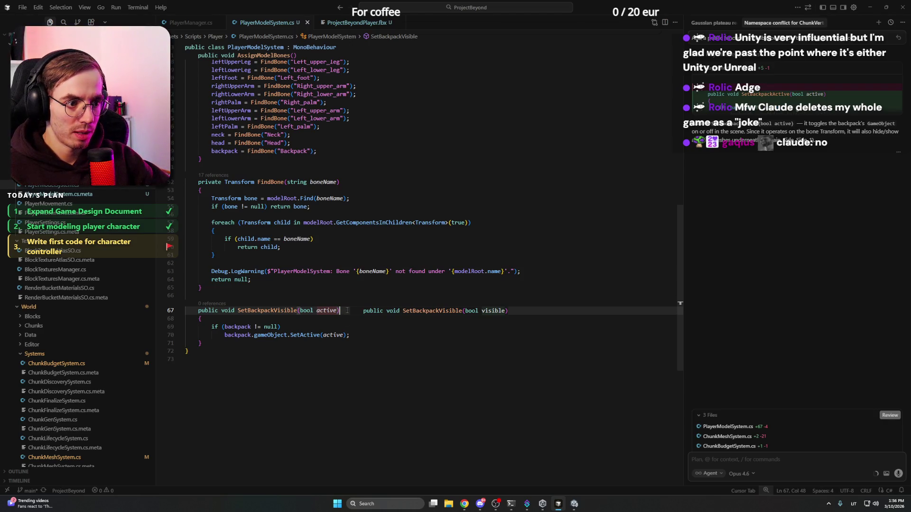
Rename the parameter to visible, pass it to SetActive, and save the file
{"action": "key", "text": "Tab"}
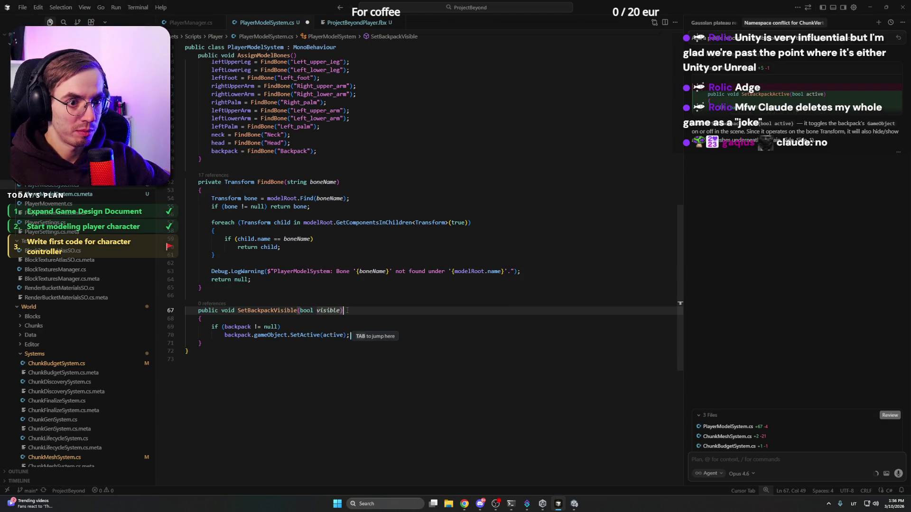
{"action": "key", "text": "Tab"}
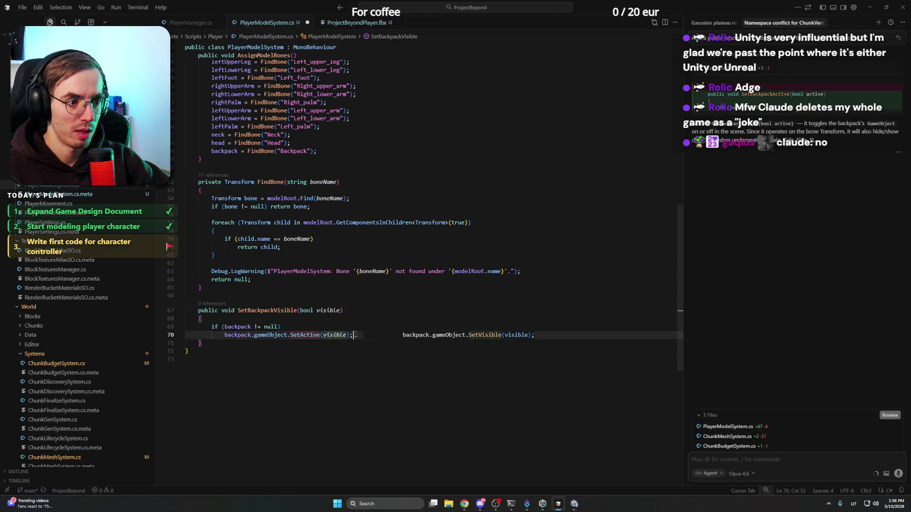
{"action": "key", "text": "Tab"}
{"action": "key", "text": "ctrl+s"}
{"action": "left_click", "coordinate": [364, 317]}
{"action": "left_click", "coordinate": [366, 313]}
{"action": "scroll", "coordinate": [351, 266], "scroll_direction": "up", "scroll_amount": 10}
{"action": "scroll", "coordinate": [238, 156], "scroll_direction": "down", "scroll_amount": 5}
{"action": "left_click", "coordinate": [254, 226]}
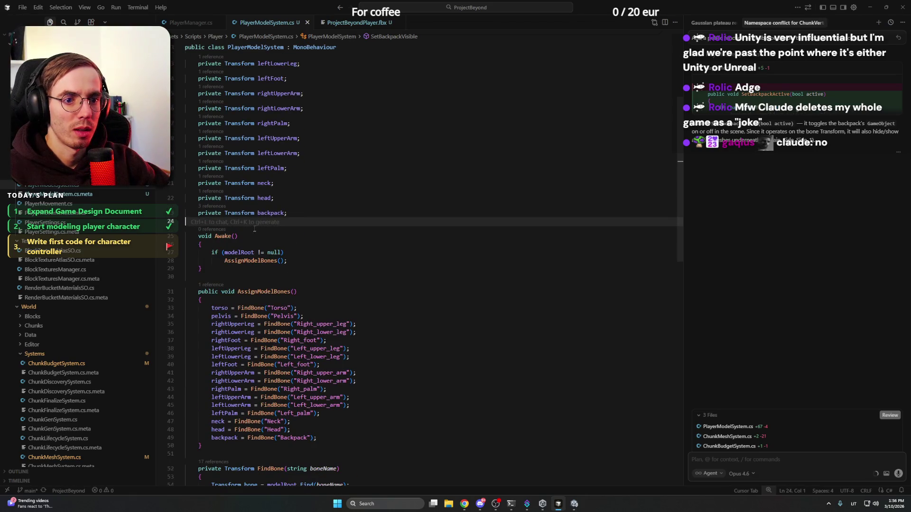
Add the comment '// This class is responsible for the player model. Only the visual part, no gomeplay m' below the bone fields
{"action": "key", "text": "Return"}
{"action": "key", "text": "Return"}
{"action": "key", "text": "Up"}
{"action": "type", "text": "// This "}
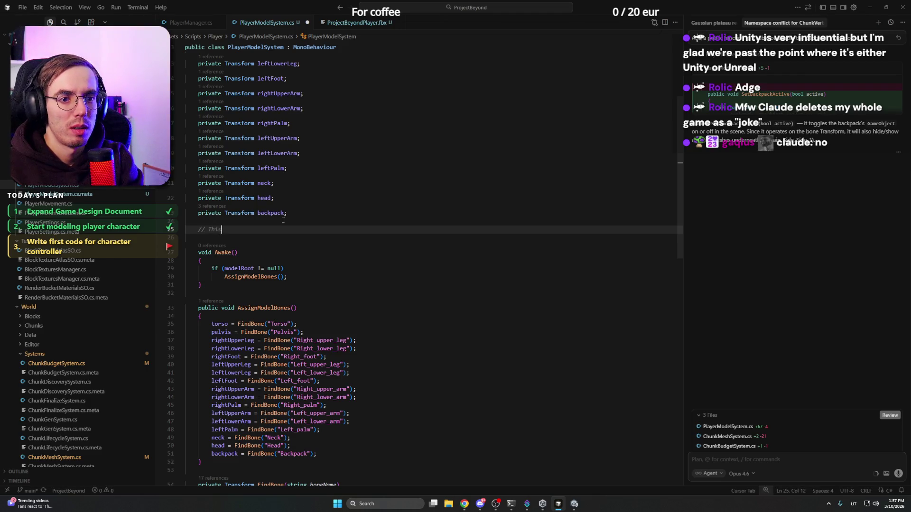
{"action": "type", "text": "clas"}
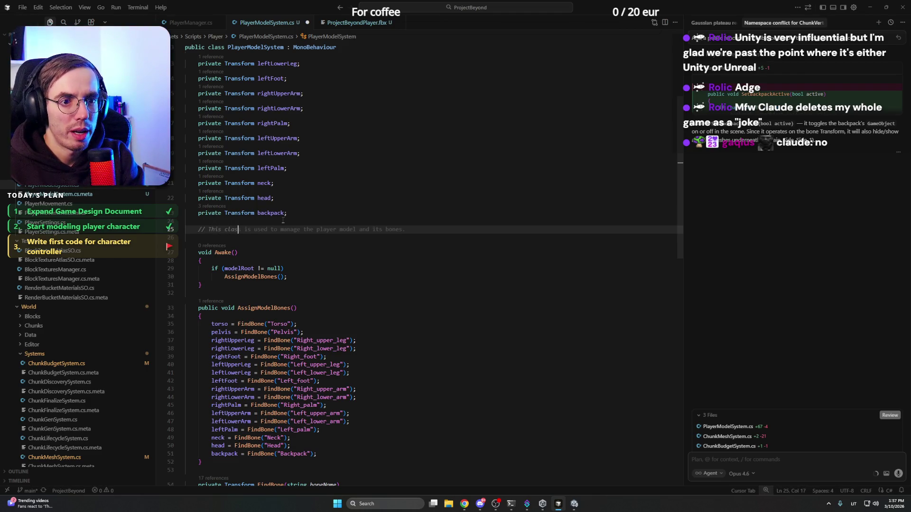
{"action": "type", "text": "s is re"}
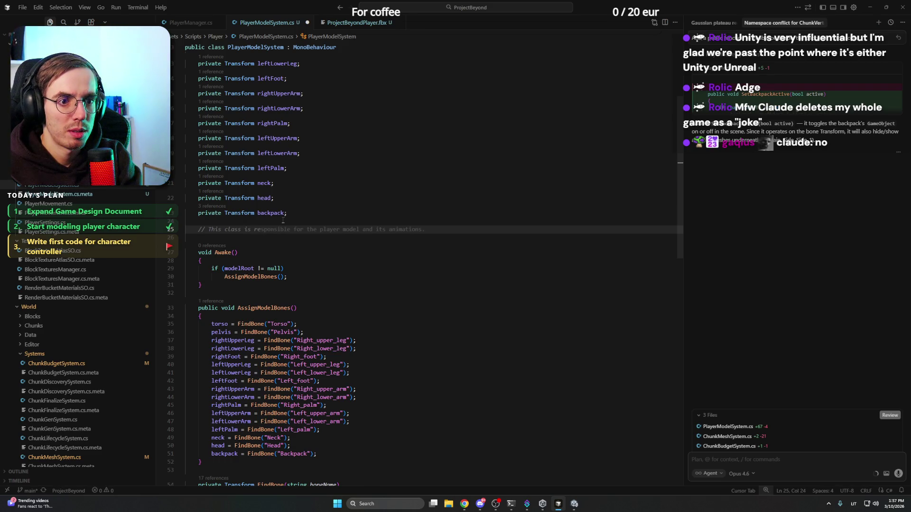
{"action": "type", "text": "sponsible for the player model"}
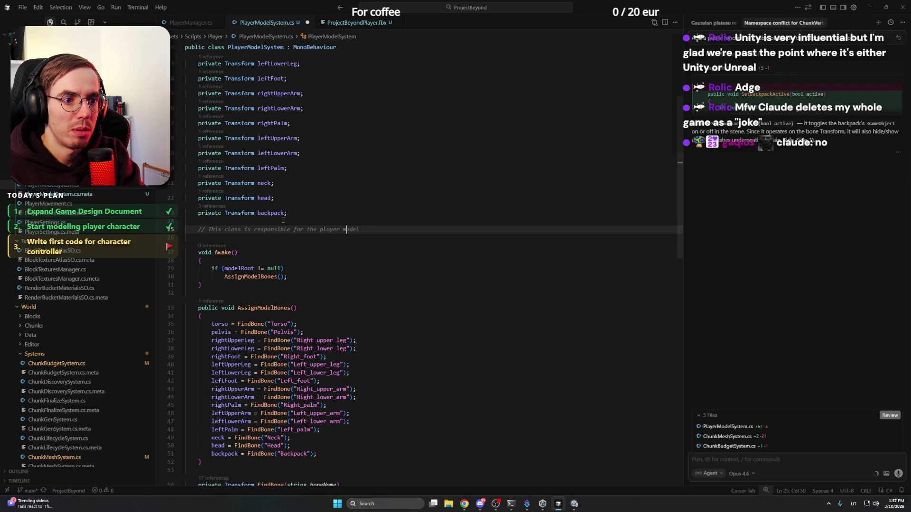
{"action": "key", "text": "Left"}
{"action": "key", "text": "Left"}
{"action": "key", "text": "Left"}
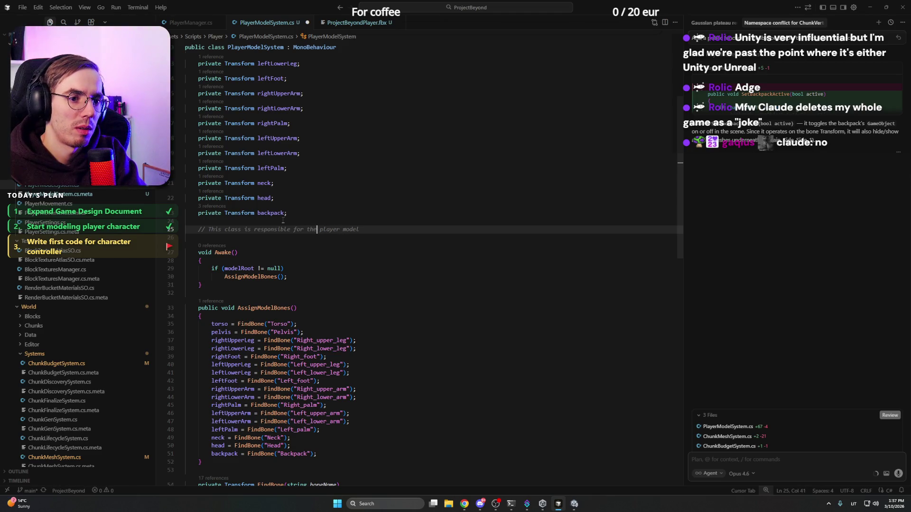
{"action": "key", "text": "Right"}
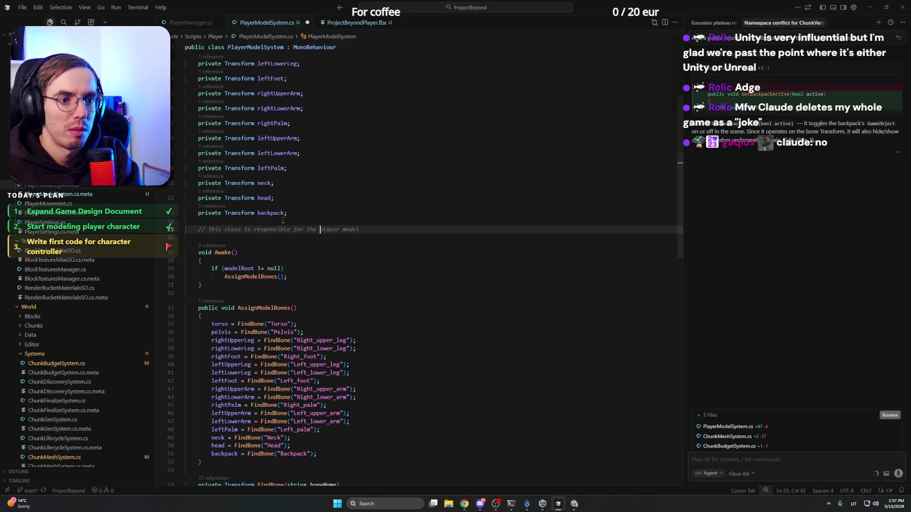
{"action": "type", "text": ". Only the visual part, no go"}
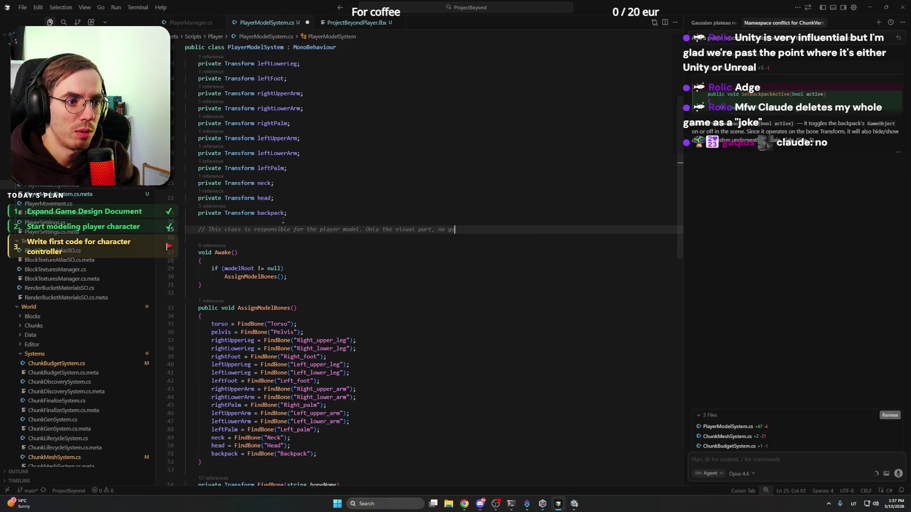